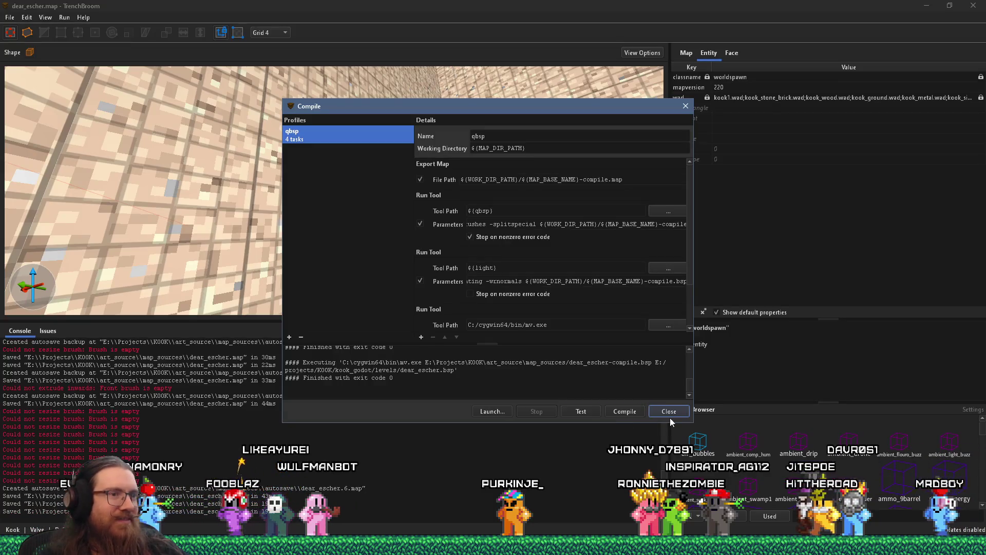
Step: Close the finished compile window and switch to the Godot editor showing dear_escher.tscn
click(669, 411)
key(alt+Tab)
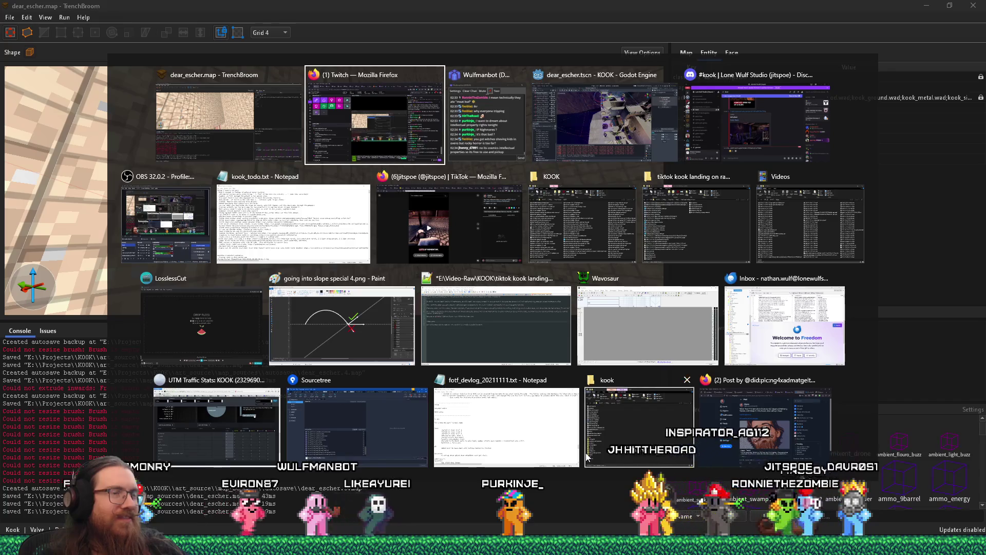
key(Tab)
drag(545, 316, 389, 253)
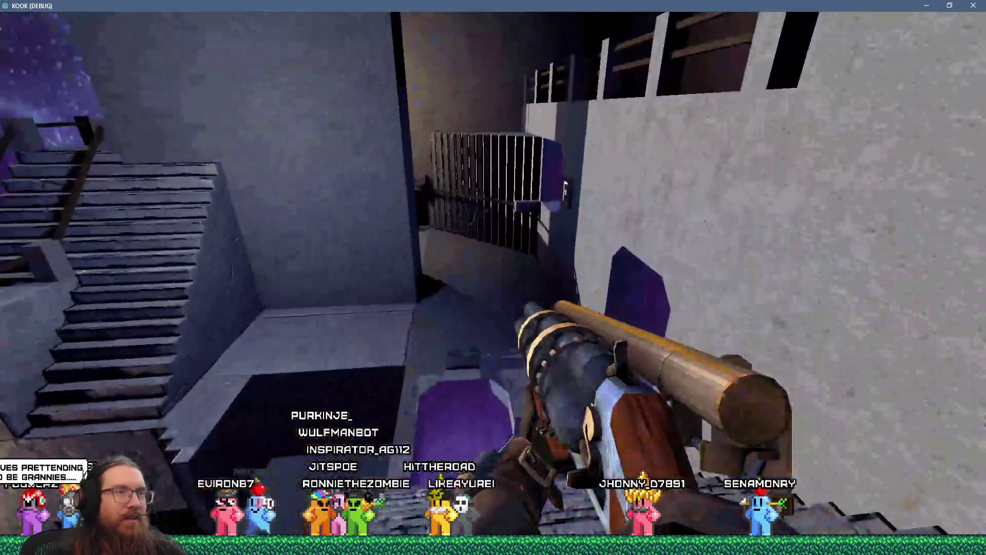
Step: Quit the KOOK debug build by entering quit in its developer console
key(grave)
text(qu)
key(Return)
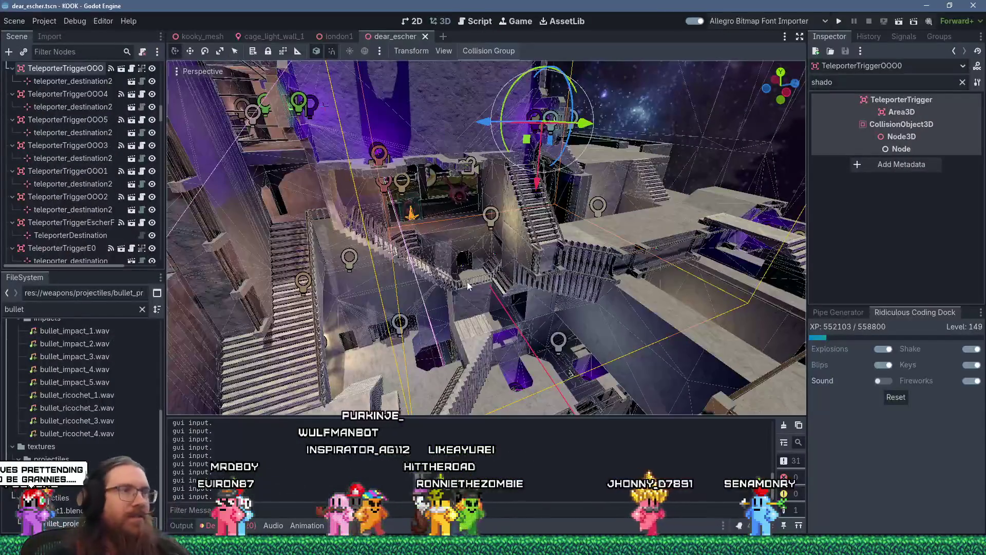
key(alt+Tab)
key(alt+shift+Tab)
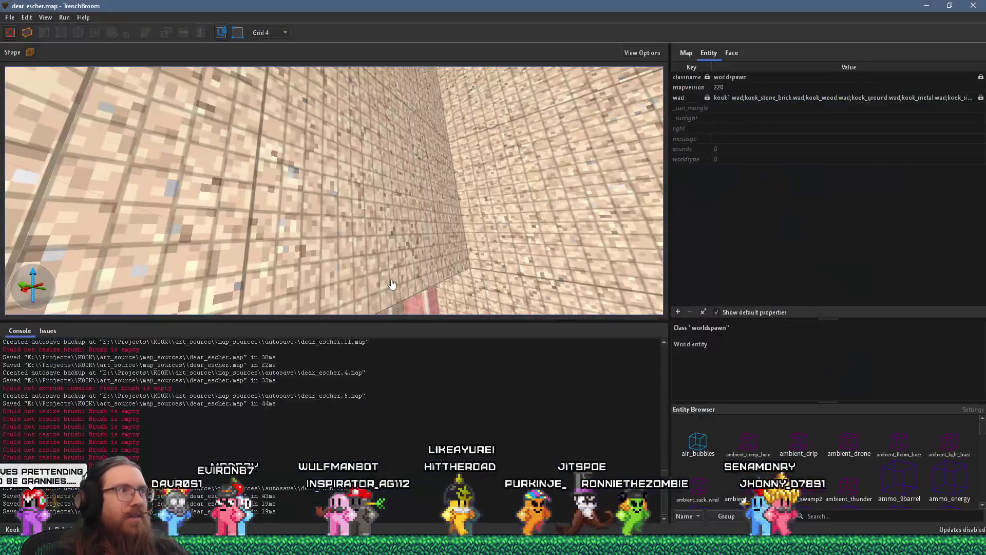
drag(409, 250, 347, 146)
mouse_move(358, 183)
mouse_down()
mouse_move(280, 190)
mouse_move(318, 170)
mouse_move(415, 163)
mouse_move(397, 125)
mouse_move(313, 195)
mouse_move(386, 244)
mouse_move(349, 190)
mouse_move(329, 126)
mouse_move(322, 268)
mouse_up()
mouse_move(357, 226)
mouse_down()
mouse_move(433, 135)
mouse_move(386, 230)
mouse_move(299, 235)
mouse_move(359, 191)
mouse_move(213, 238)
mouse_move(213, 218)
mouse_move(257, 227)
mouse_move(284, 250)
mouse_move(291, 233)
mouse_move(338, 285)
mouse_move(335, 275)
mouse_up()
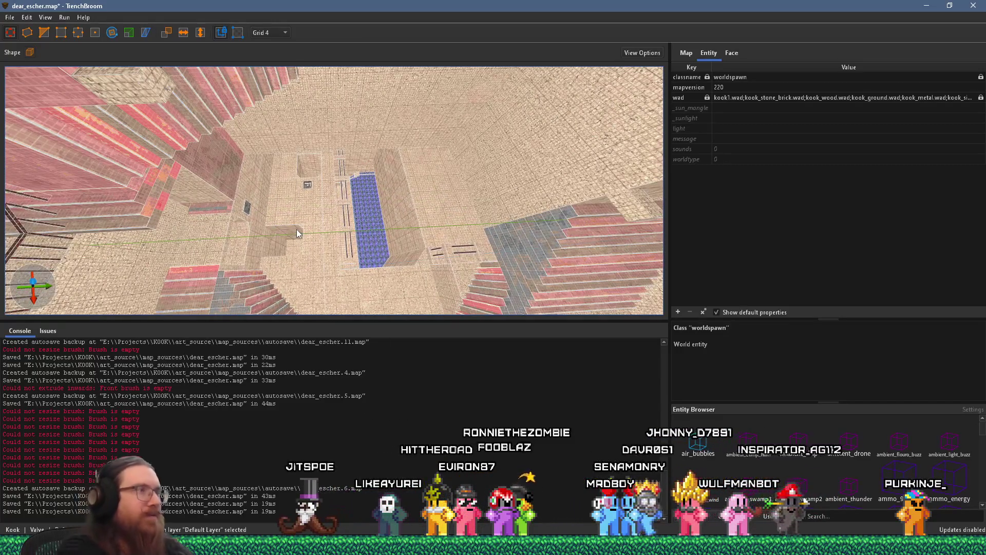
key(alt+Tab)
mouse_move(297, 234)
mouse_down()
mouse_move(324, 208)
mouse_move(335, 231)
mouse_move(399, 235)
mouse_move(410, 278)
mouse_move(483, 299)
mouse_move(462, 291)
mouse_up()
scroll(335, 231, up, 5)
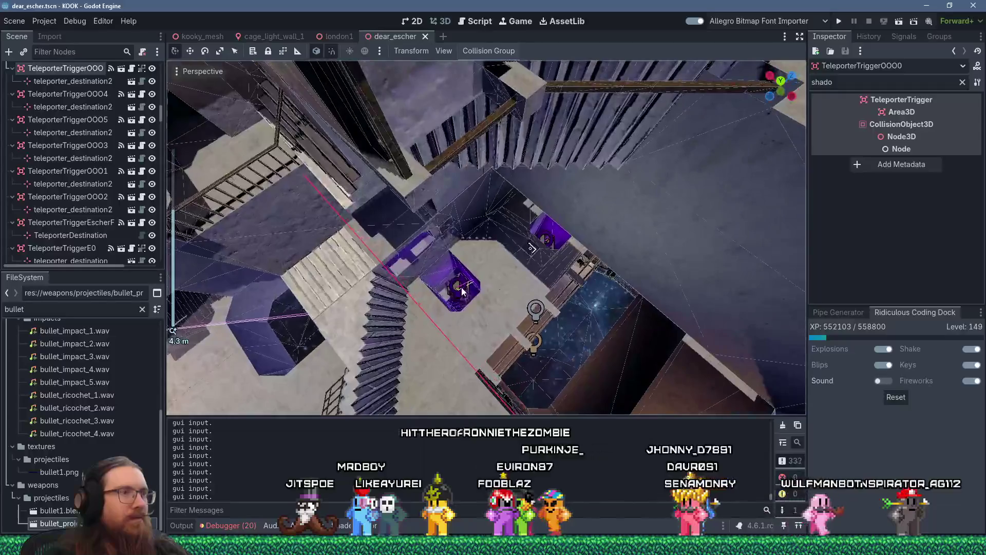
Step: Select TeleporterTriggerWithFX2 and raise it about 10 units toward the opening
click(465, 299)
scroll(105, 170, up, 3)
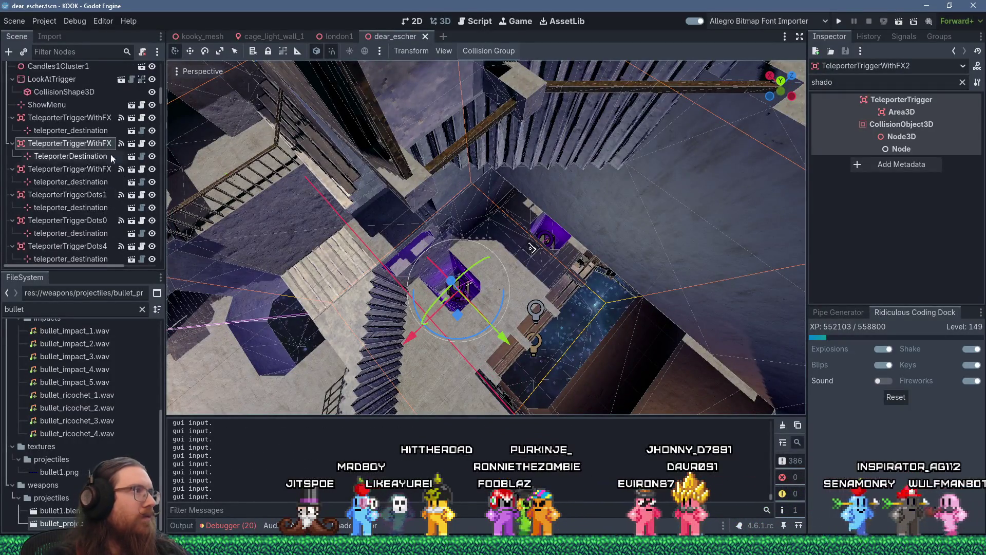
scroll(370, 189, down, 5)
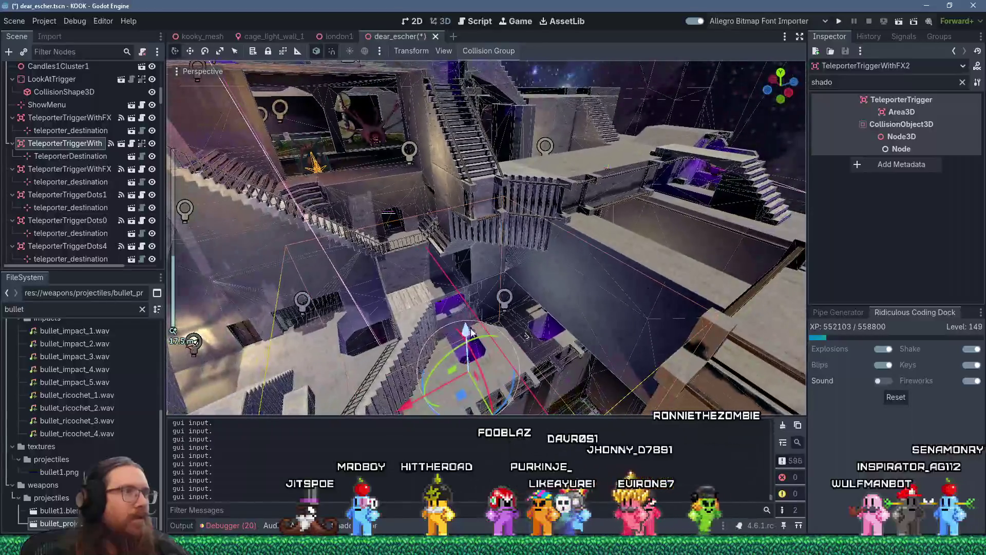
drag(454, 267, 447, 82)
scroll(445, 101, up, 4)
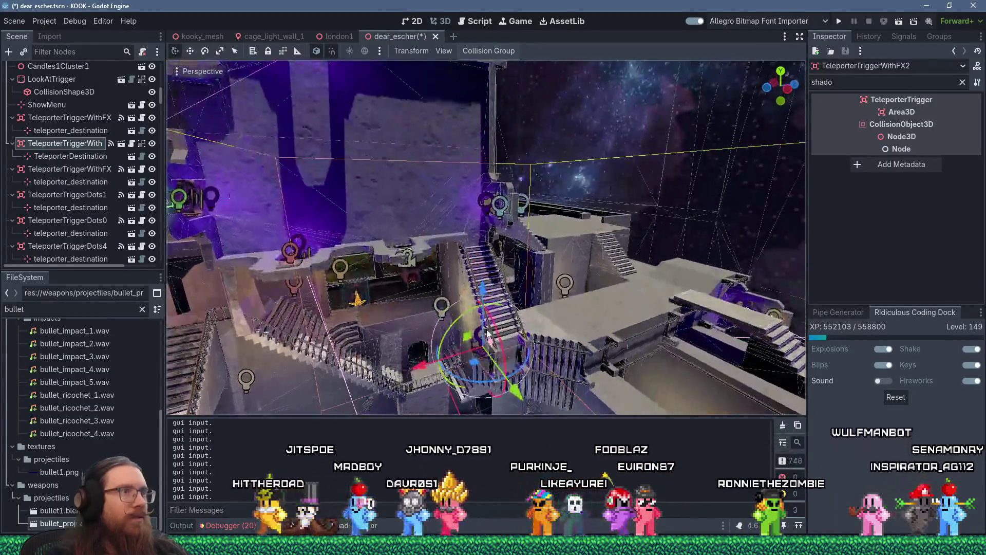
drag(488, 334, 418, 81)
scroll(417, 81, up, 2)
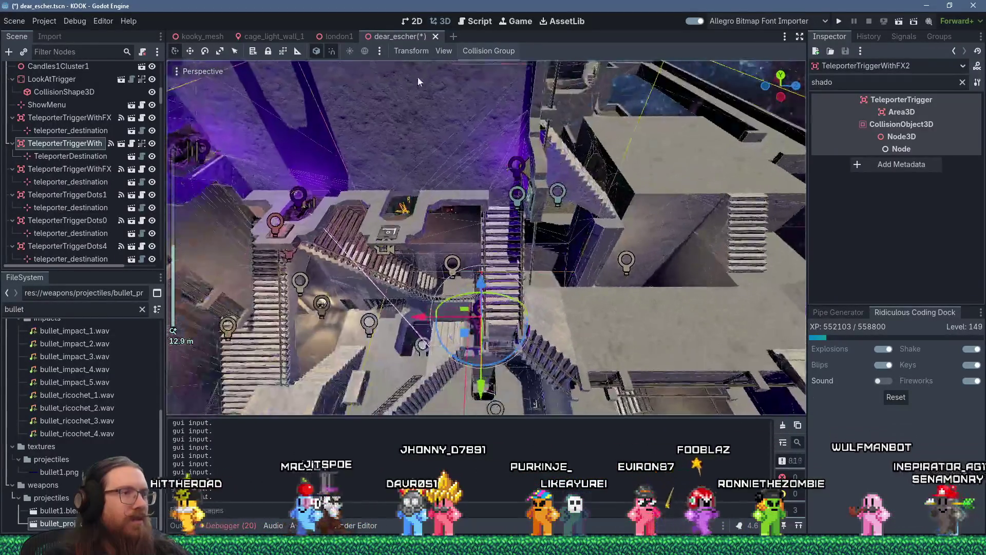
drag(489, 312, 531, 189)
drag(502, 357, 545, 90)
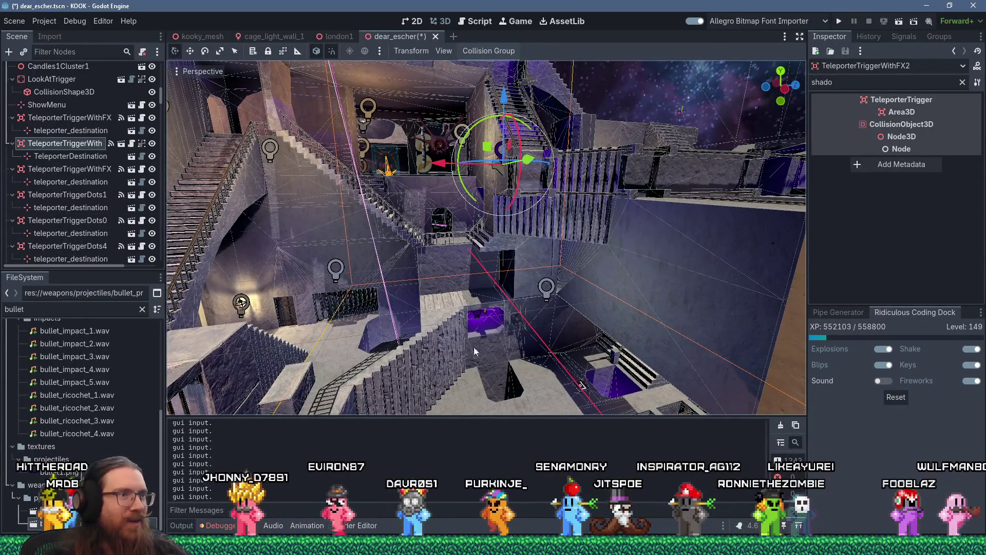
mouse_move(475, 218)
mouse_down()
mouse_move(504, 279)
mouse_move(494, 292)
mouse_up()
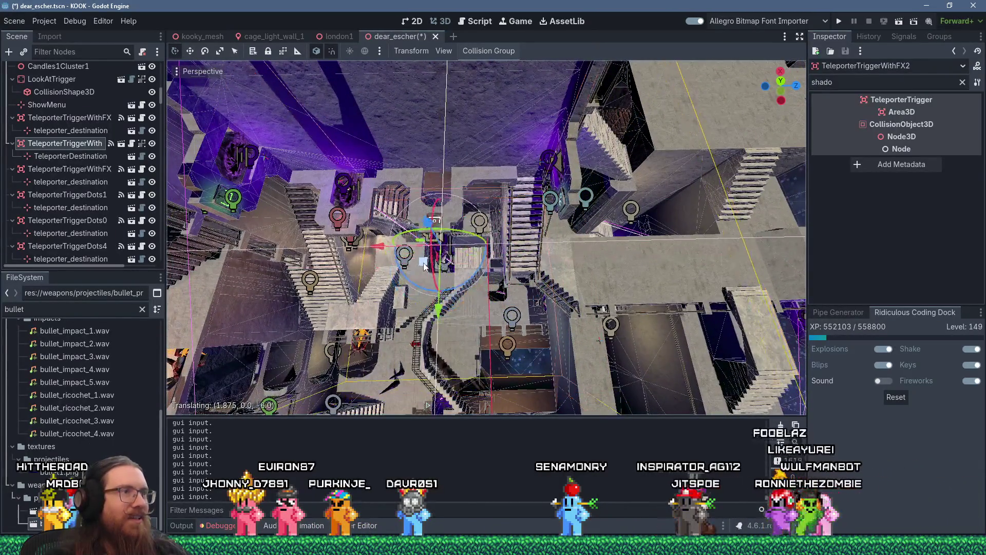
drag(430, 234, 429, 146)
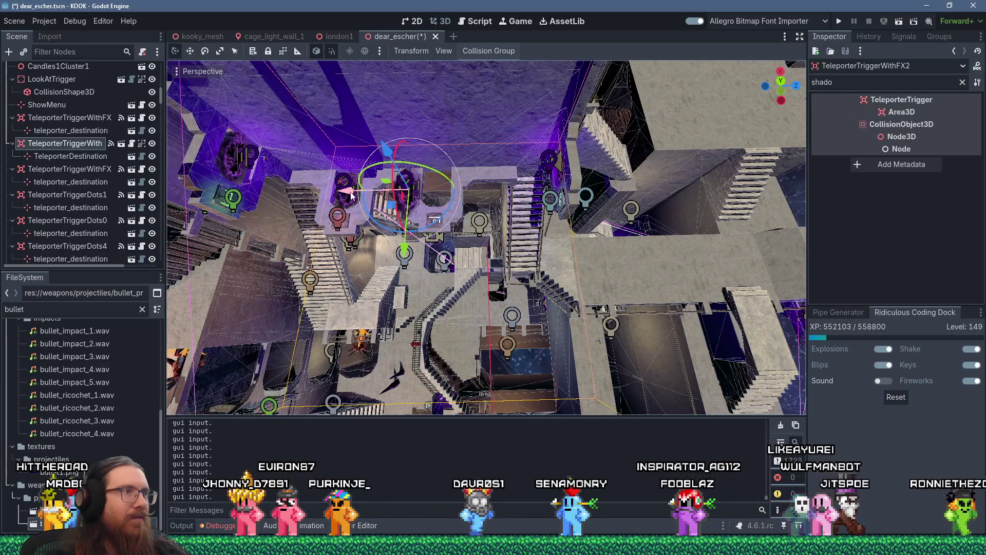
Step: Fine-tune the teleporter about 3 units along X and lower it slightly into the opening
mouse_move(379, 190)
mouse_down()
mouse_move(311, 156)
mouse_move(317, 222)
mouse_move(295, 229)
mouse_up()
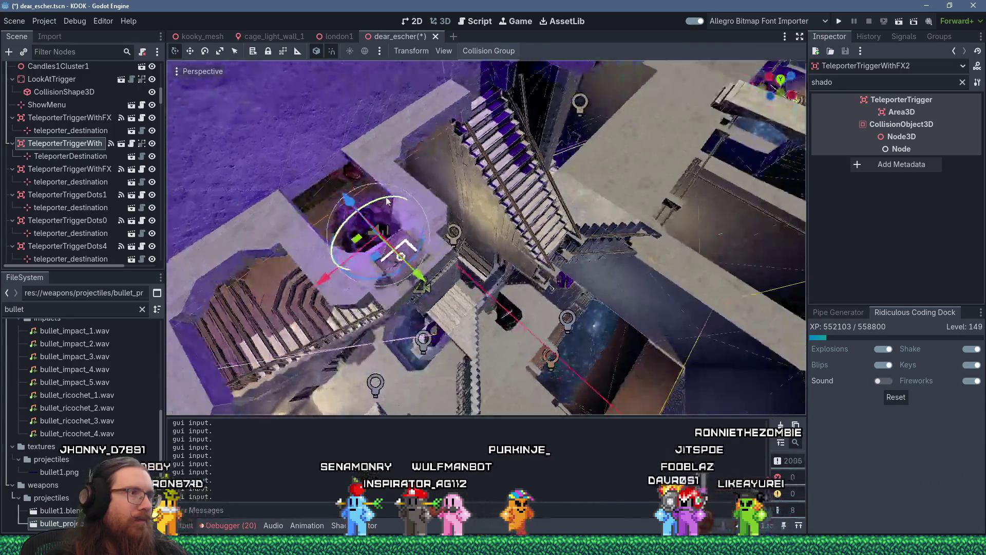
scroll(396, 240, up, 3)
scroll(396, 240, down, 3)
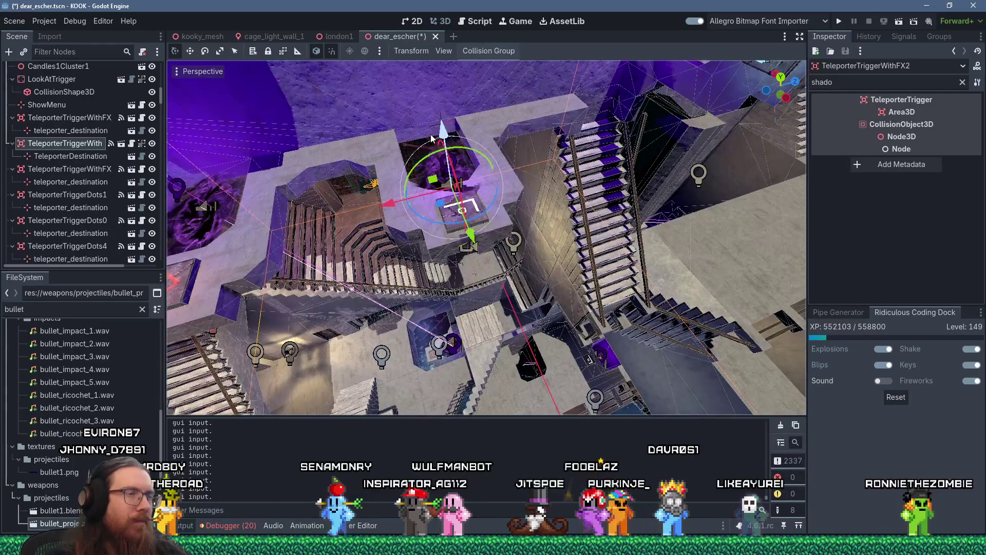
drag(474, 239, 427, 161)
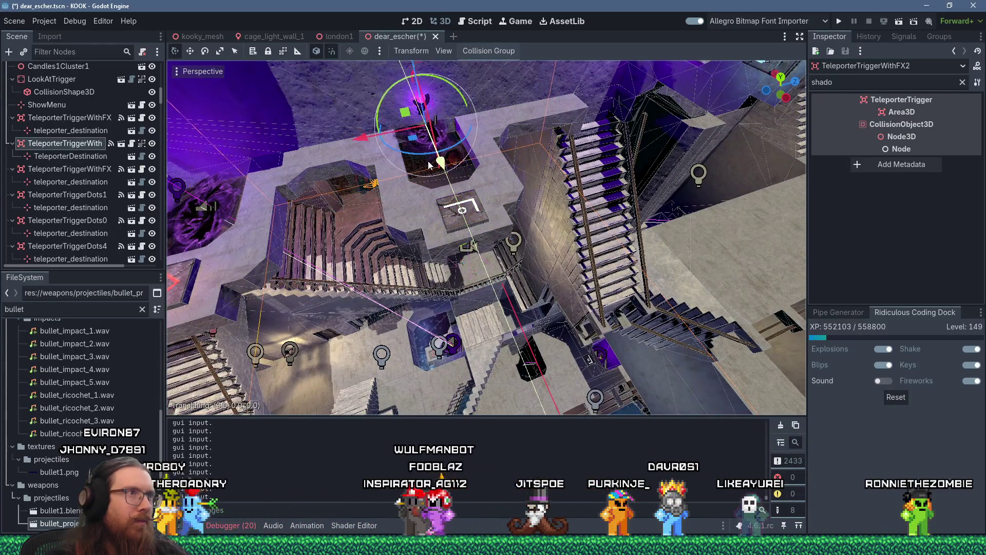
scroll(422, 136, up, 5)
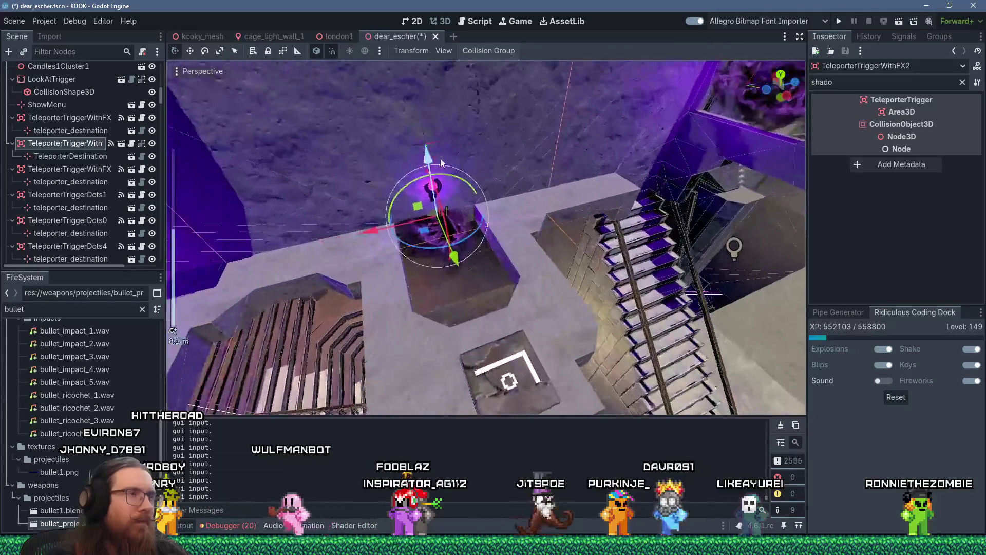
drag(415, 161, 416, 163)
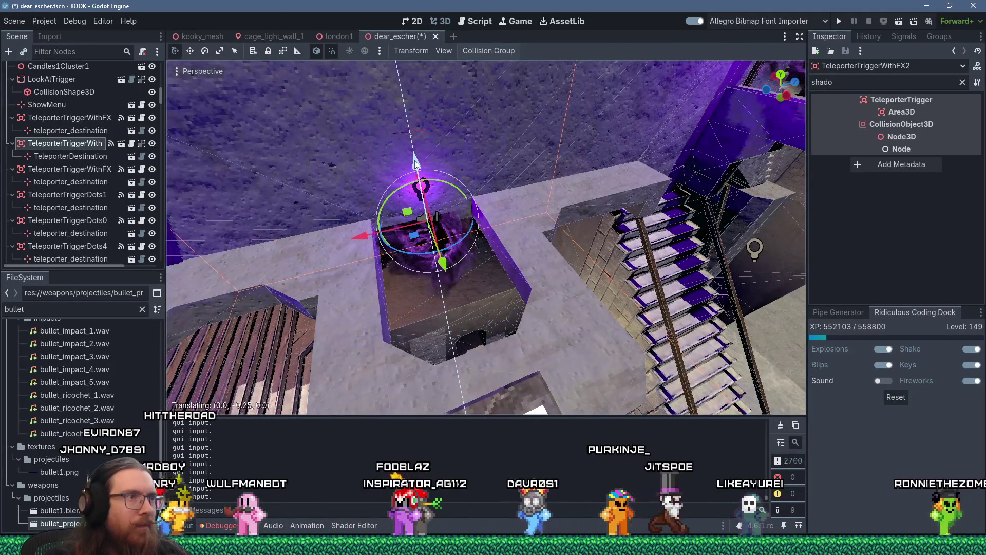
drag(442, 253, 486, 361)
scroll(486, 361, down, 4)
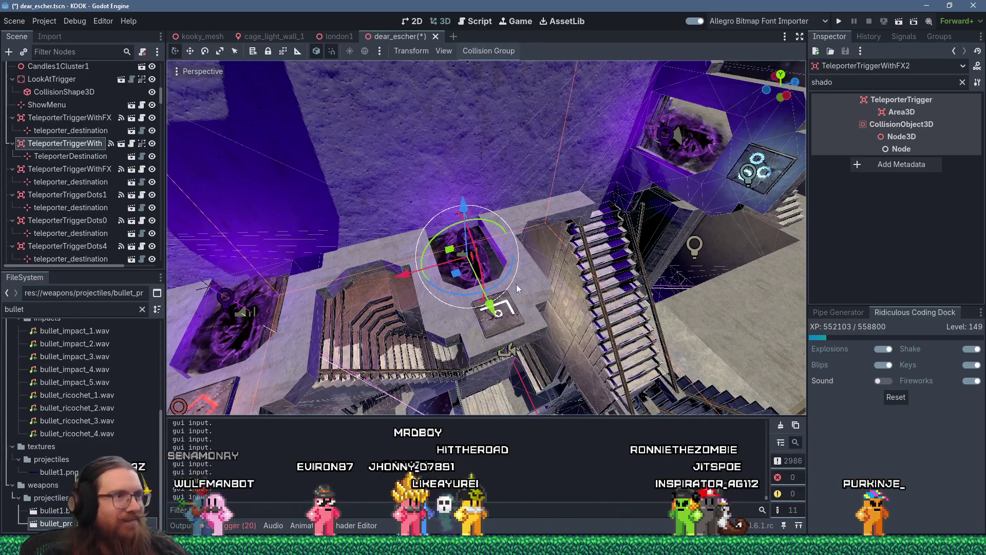
scroll(492, 282, down, 5)
mouse_move(492, 281)
mouse_down()
mouse_move(459, 149)
mouse_move(345, 240)
mouse_move(280, 198)
mouse_move(293, 177)
mouse_move(324, 185)
mouse_move(393, 254)
mouse_move(397, 245)
mouse_move(504, 252)
mouse_move(423, 220)
mouse_move(423, 201)
mouse_up()
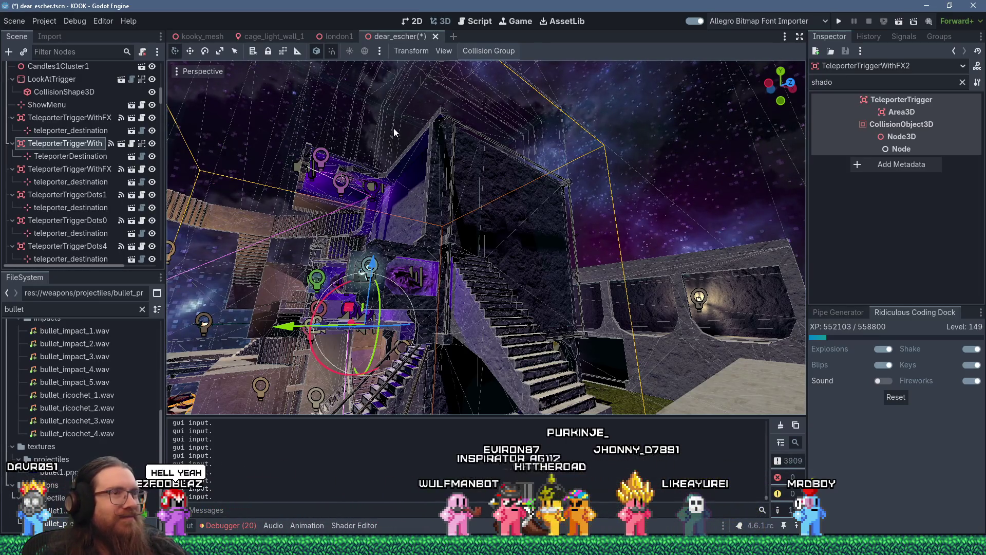
Step: In TrenchBroom, shrink the red brush by the brick wall from 48 to 16 units
key(alt+Tab)
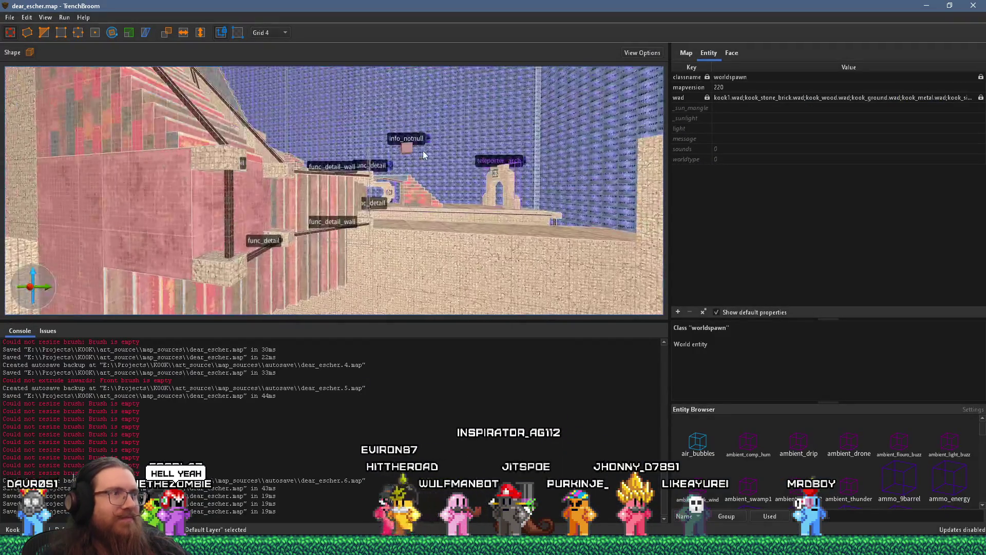
key(s)
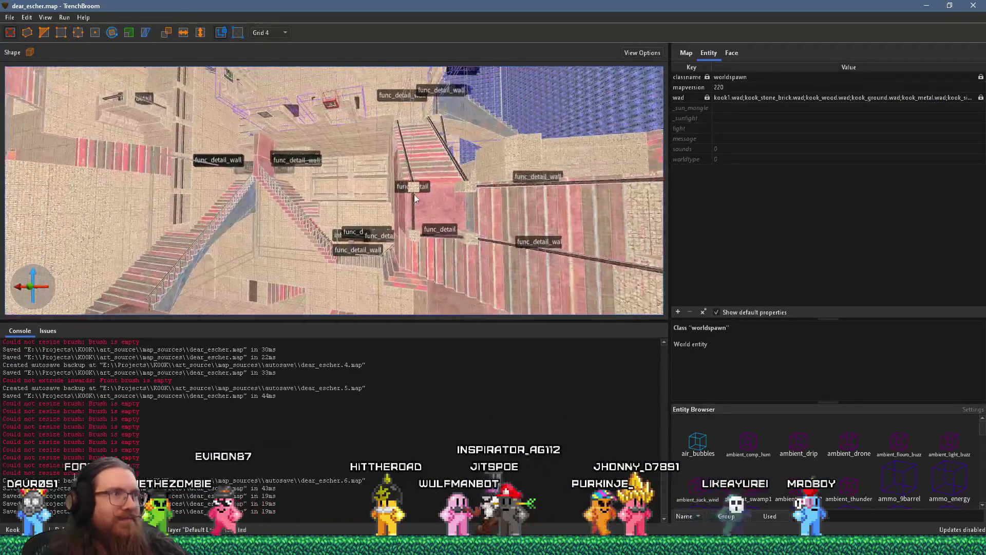
key(w)
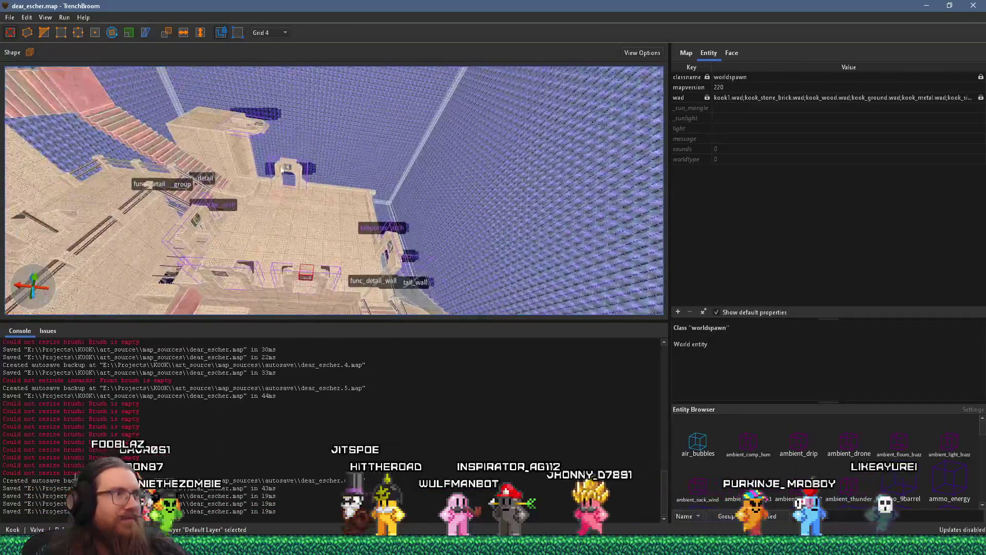
key(s)
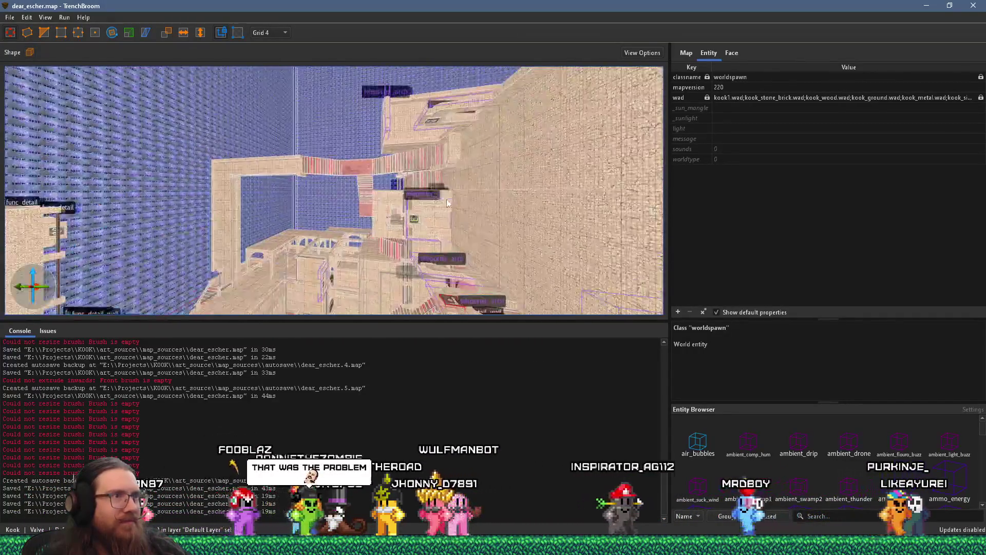
key(w)
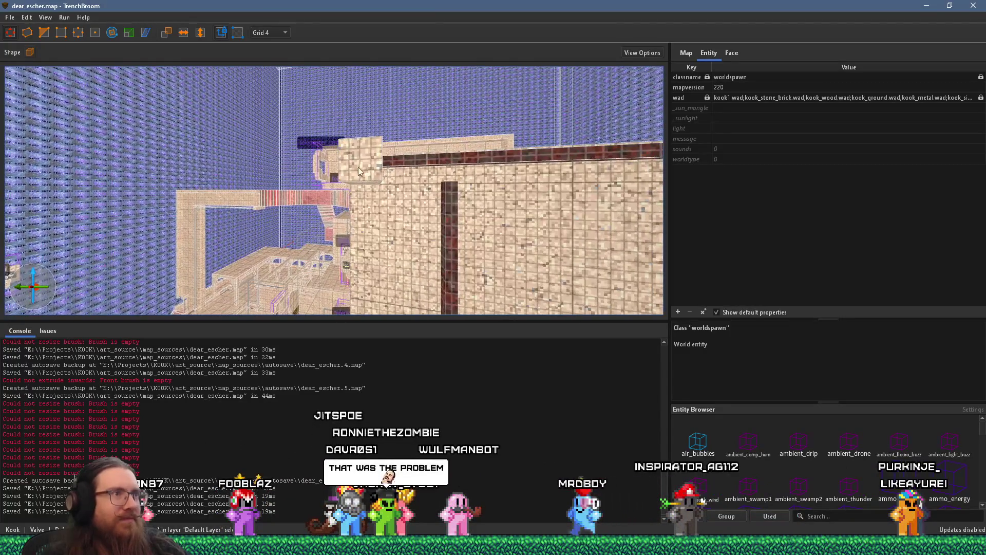
mouse_move(539, 166)
mouse_down()
mouse_move(277, 165)
mouse_move(405, 162)
mouse_move(389, 167)
mouse_up()
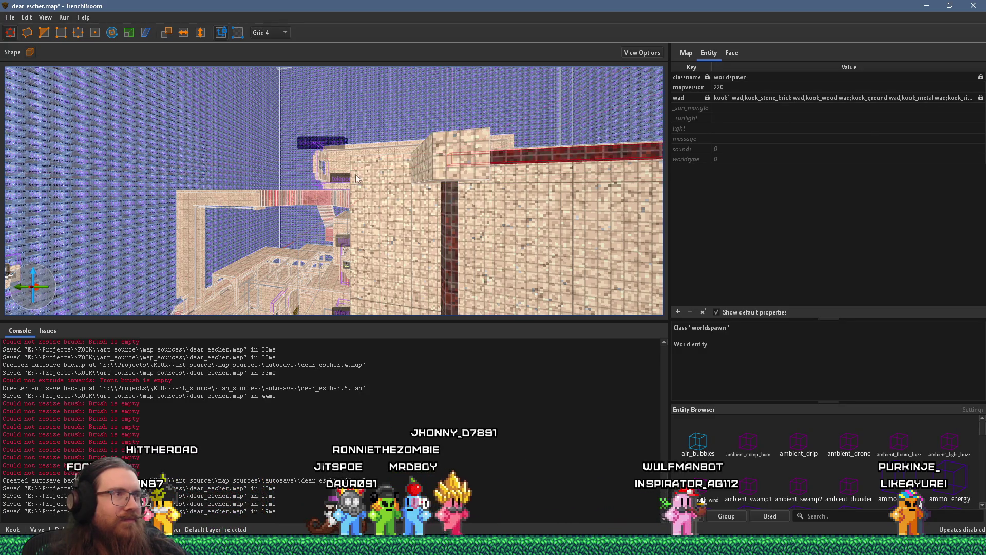
key(s)
key(s)
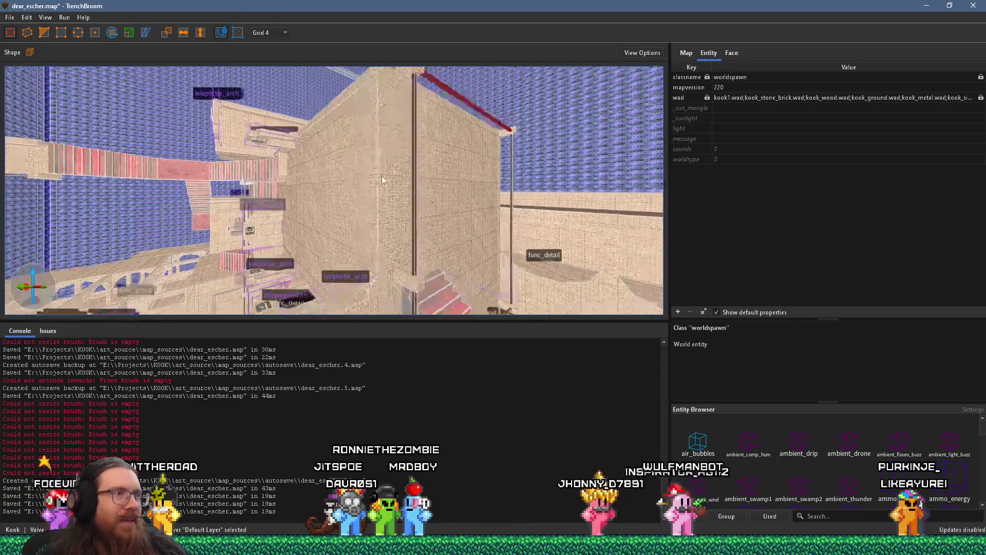
Step: Fly over the staircases to the stone wall top and clear the selection
key(w)
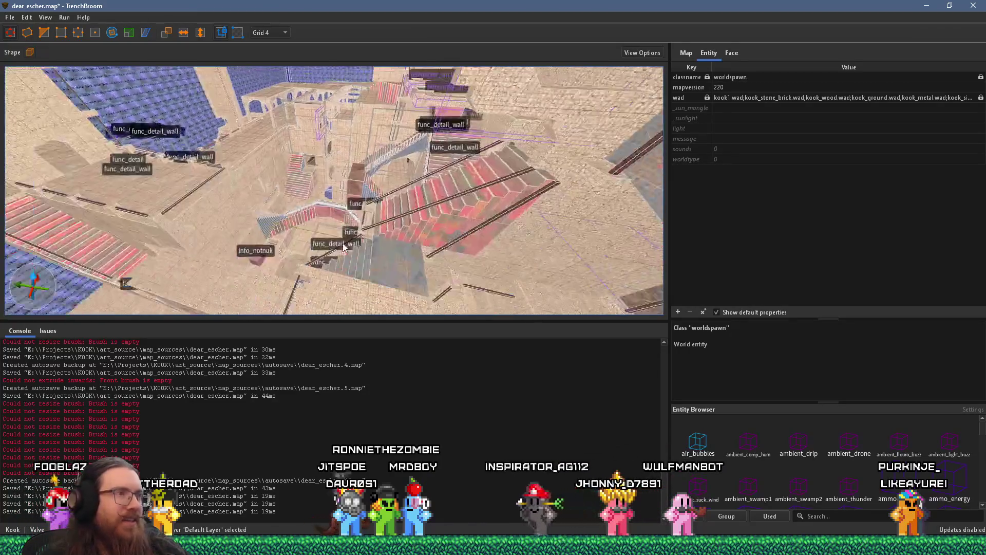
key(s)
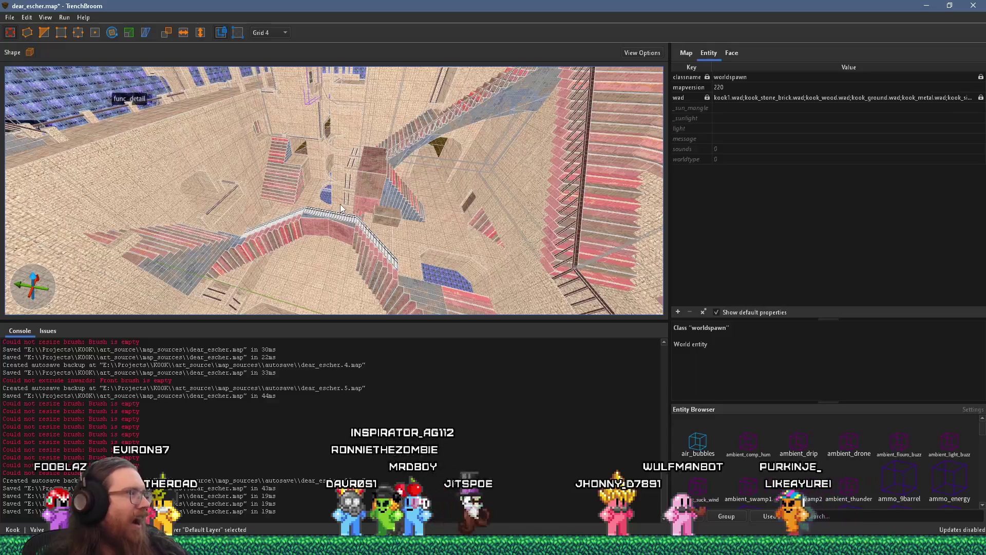
key(w)
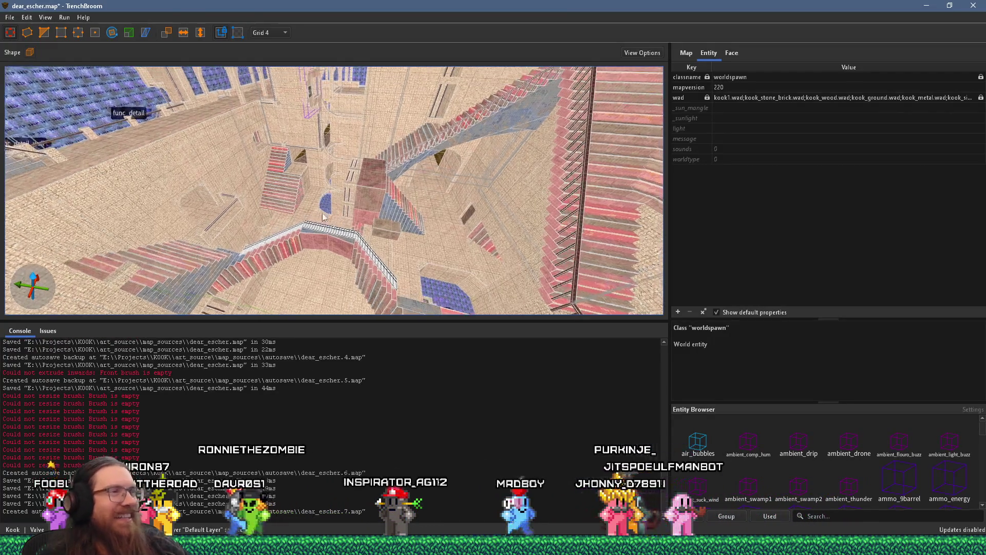
key(w)
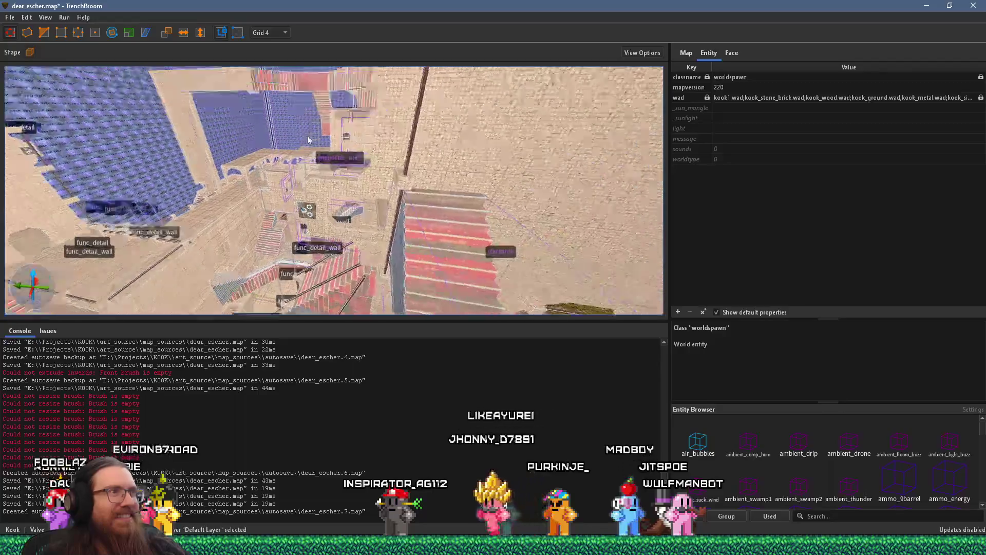
key(s)
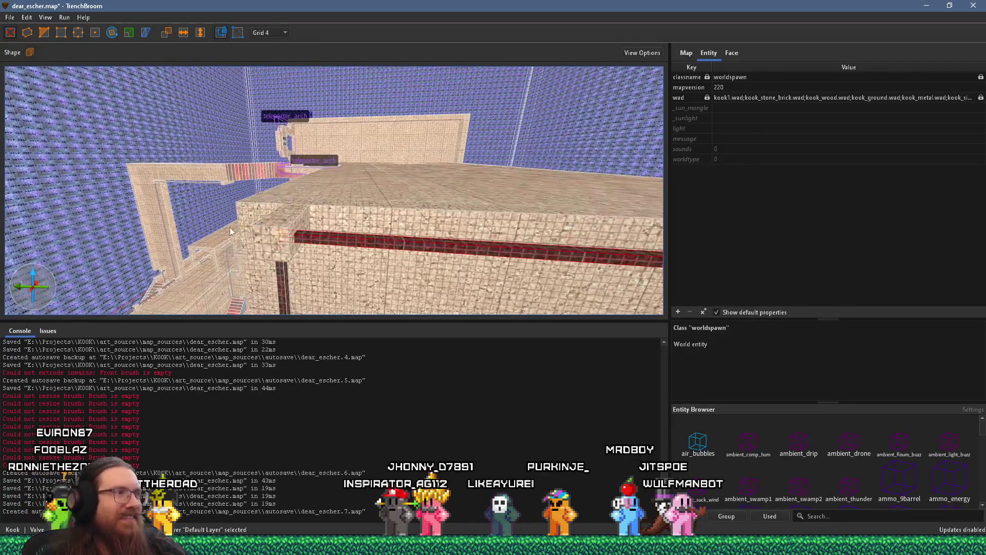
key(w)
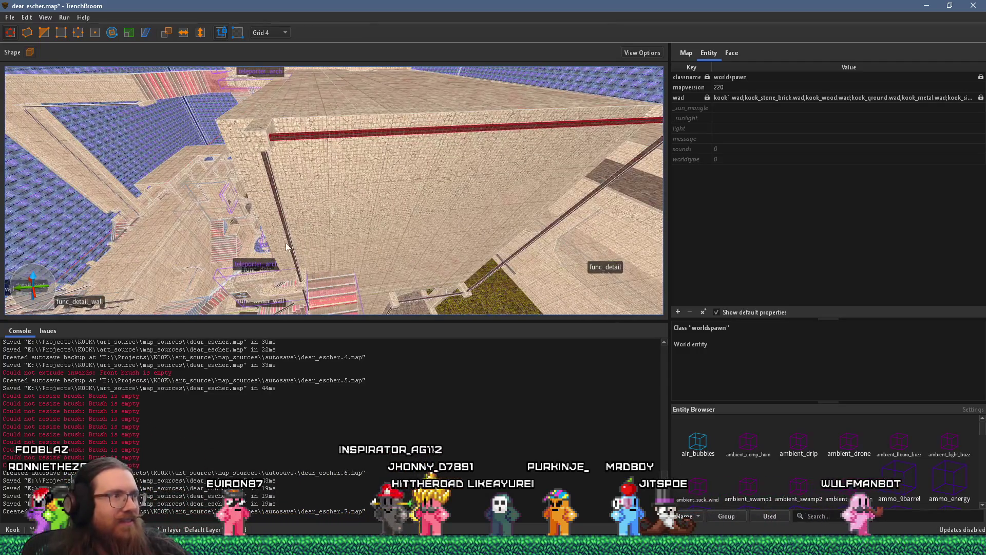
key(ctrl+a)
key(ctrl+shift+a)
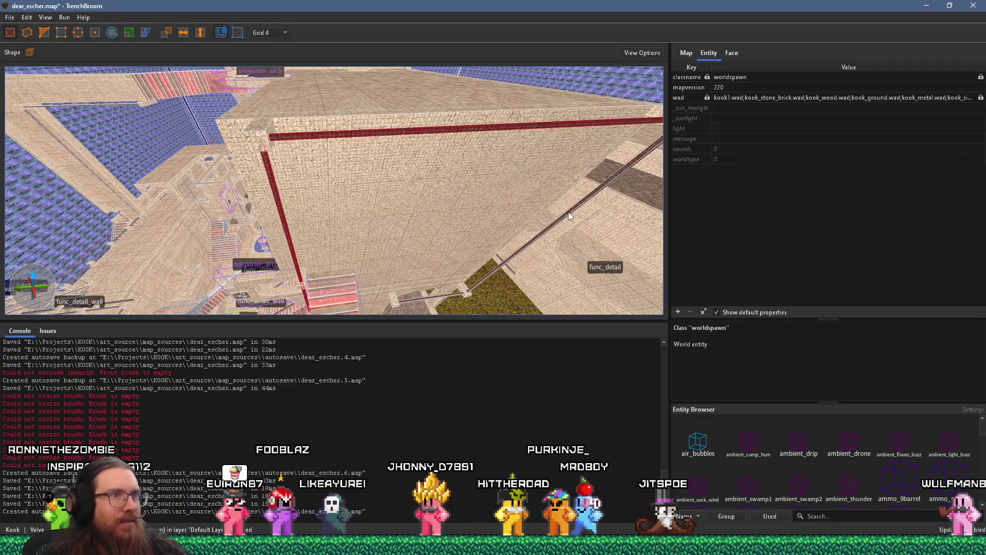
Step: Fly down into the pit and open the context menu on the small red piece
key(w)
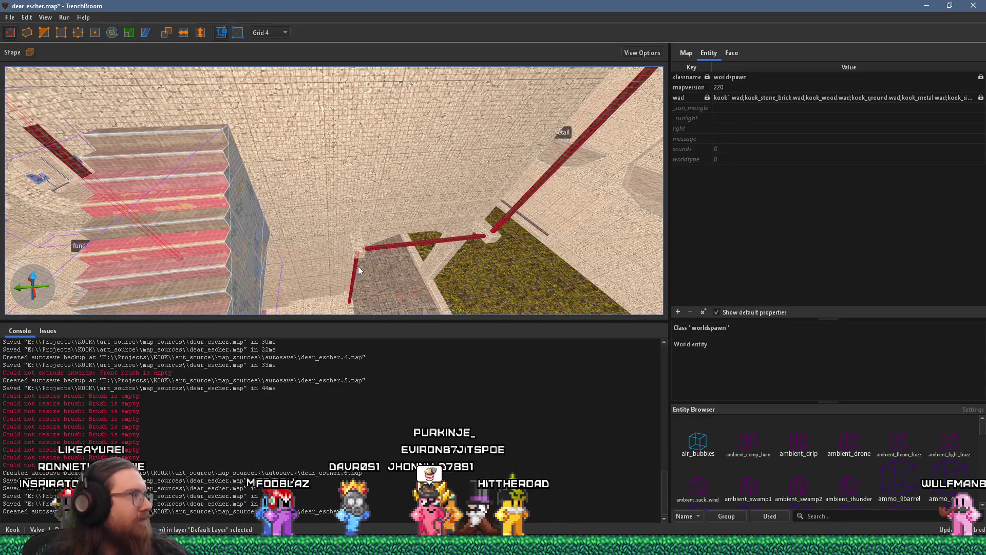
key(s)
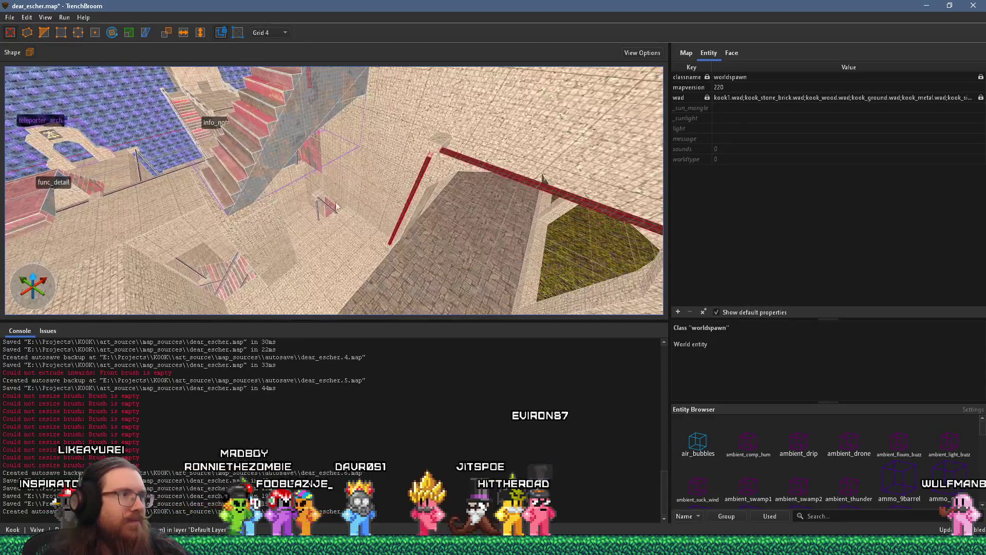
key(w)
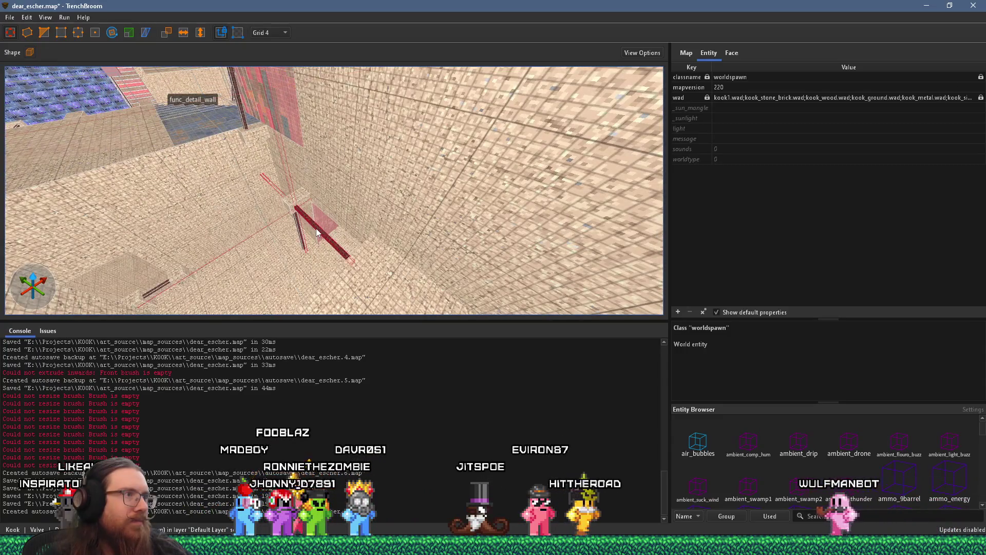
key(w)
right_click(457, 241)
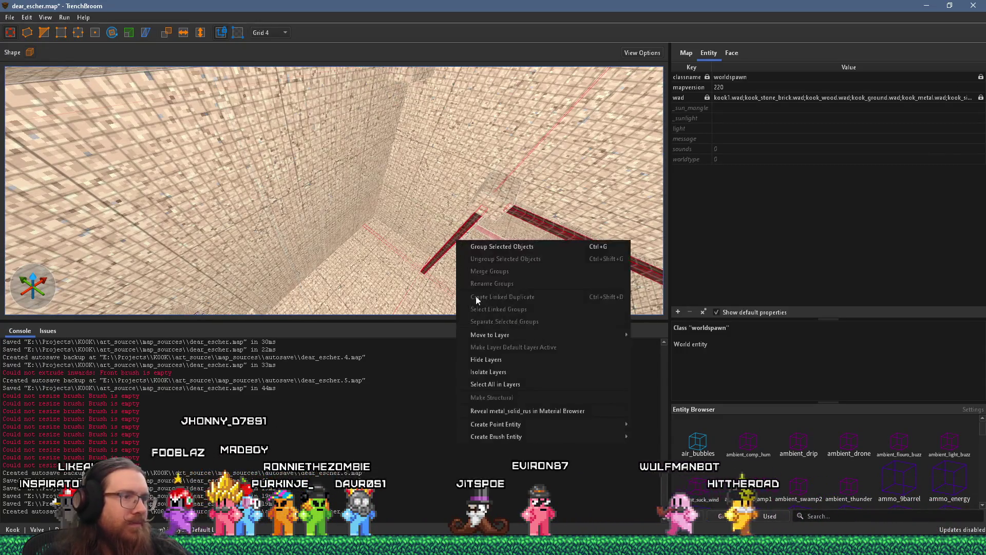
Step: Make the small pit brush a func_detail_wall via Create Brush Entity > Func > detail_wall
mouse_move(532, 436)
mouse_move(656, 450)
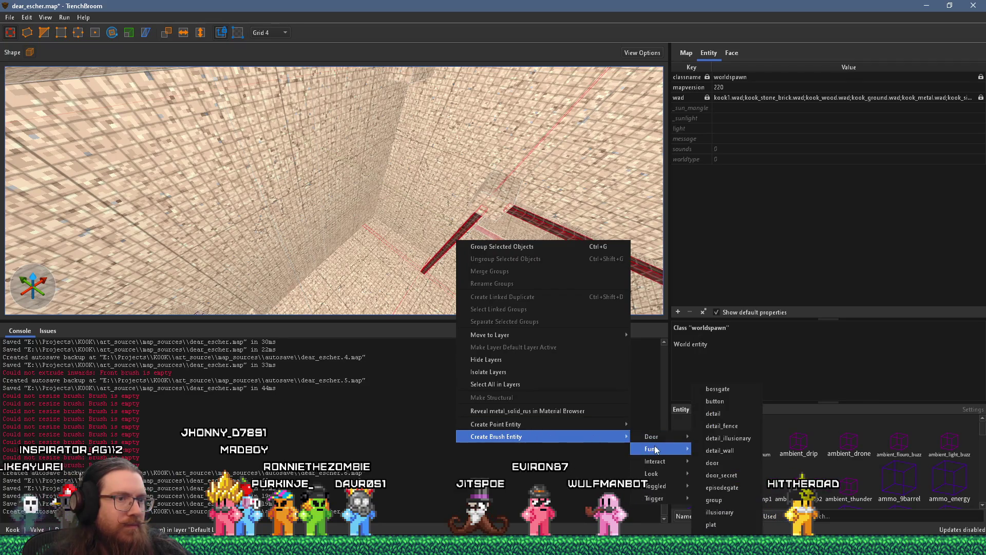
click(743, 452)
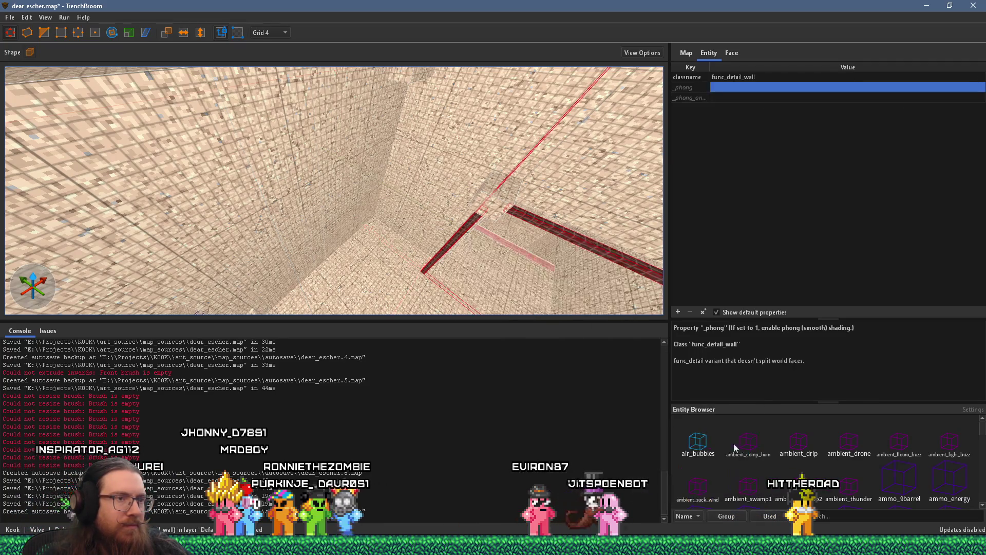
scroll(521, 283, down, 10)
scroll(459, 272, up, 5)
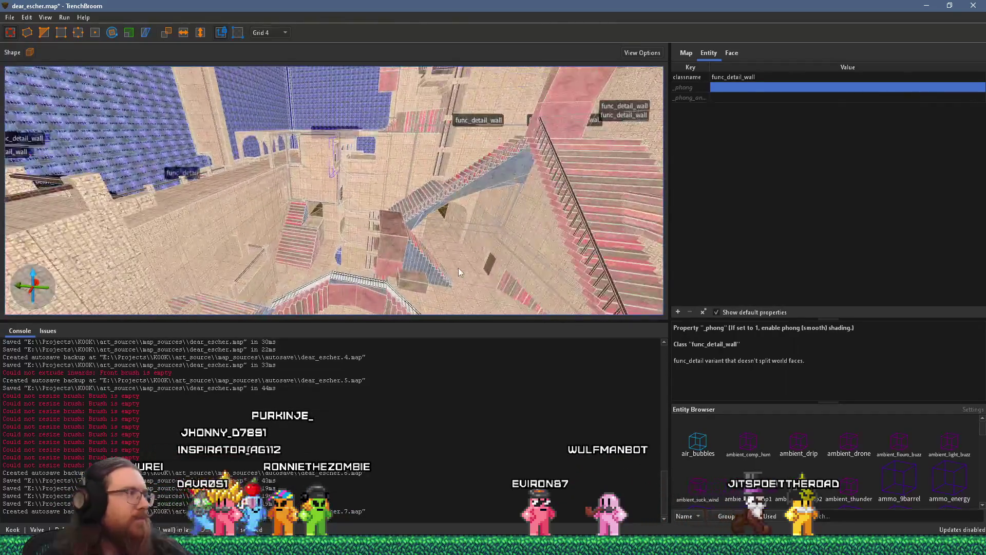
mouse_move(374, 259)
mouse_down()
mouse_move(374, 234)
mouse_move(407, 204)
mouse_move(337, 249)
mouse_up()
Step: Clear the selection and save dear_escher.map from the File menu
scroll(337, 257, up, 10)
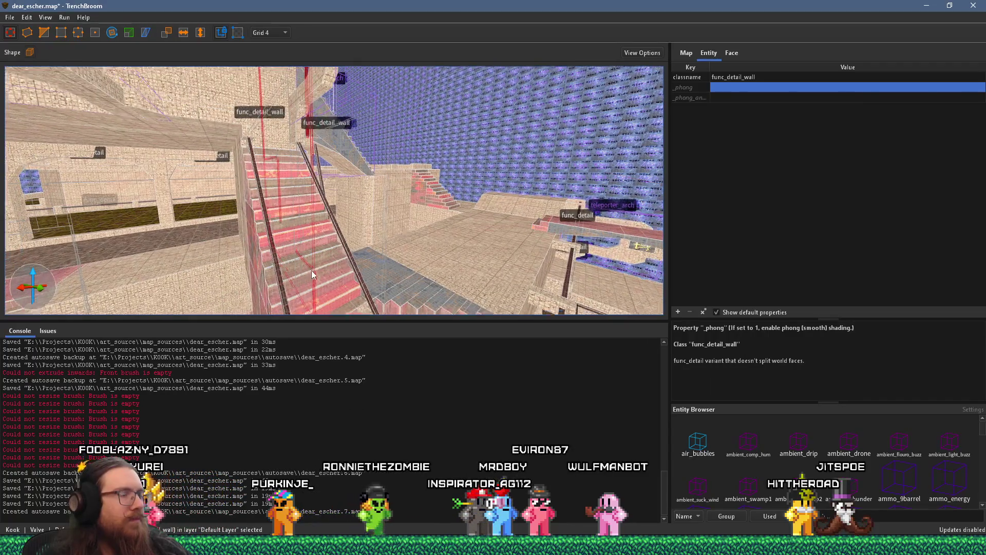
scroll(405, 167, down, 8)
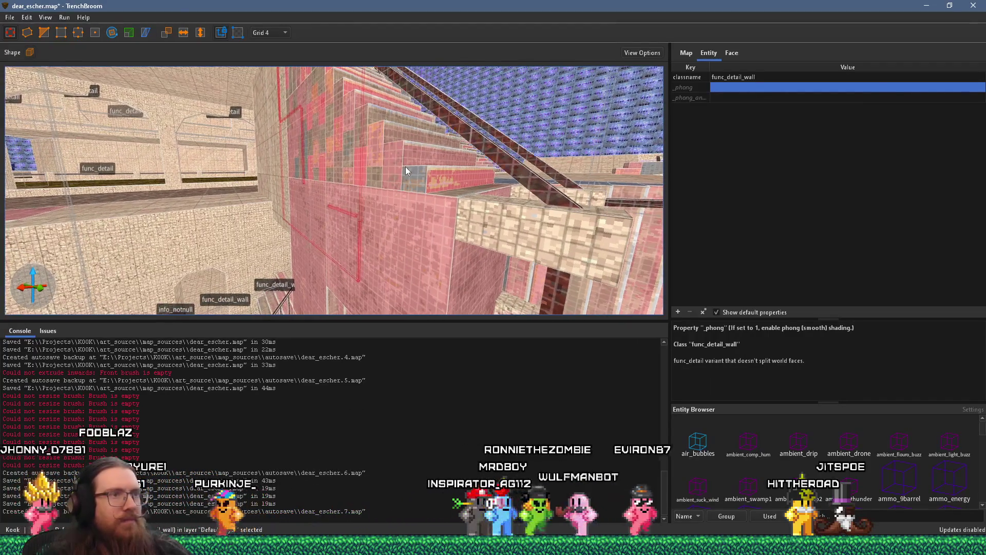
key(Escape)
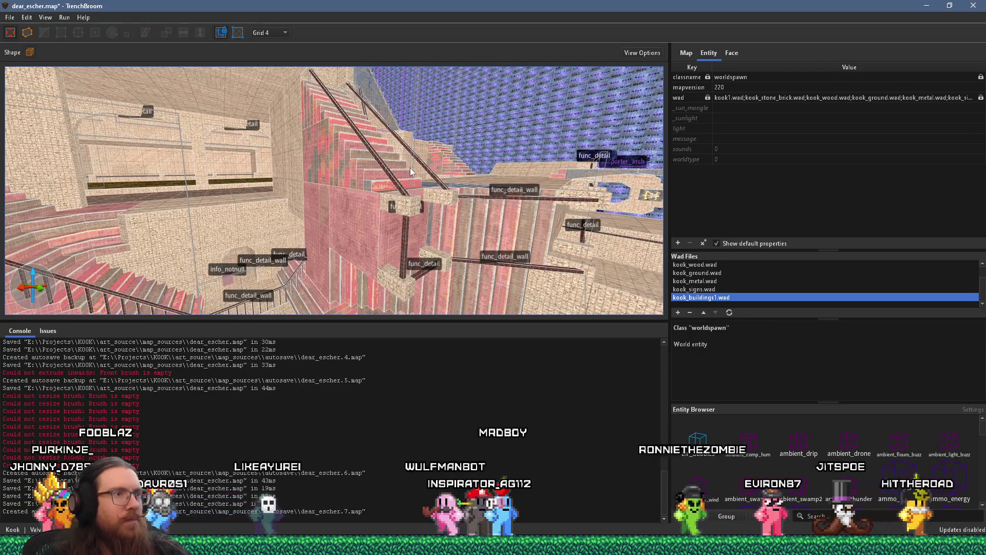
drag(410, 167, 381, 125)
click(10, 17)
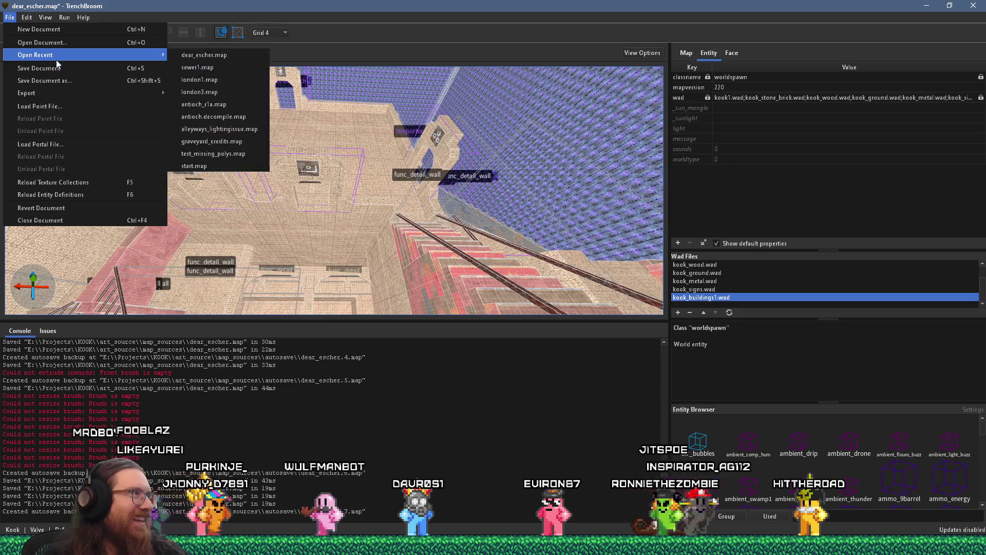
click(64, 71)
drag(277, 221, 375, 269)
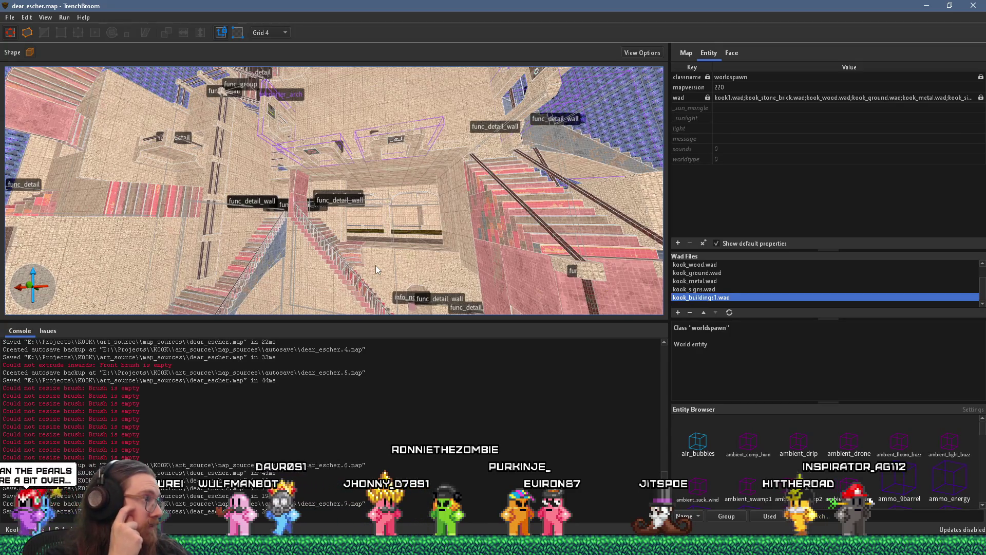
mouse_move(368, 264)
mouse_down()
mouse_move(415, 171)
mouse_move(400, 246)
mouse_move(264, 147)
mouse_move(264, 124)
mouse_move(282, 108)
mouse_move(365, 152)
mouse_move(302, 153)
mouse_move(399, 168)
mouse_move(372, 184)
mouse_move(307, 124)
mouse_move(294, 197)
mouse_move(315, 254)
mouse_move(430, 273)
mouse_move(254, 129)
mouse_move(425, 305)
mouse_move(388, 237)
mouse_move(399, 155)
mouse_move(384, 131)
mouse_move(356, 143)
mouse_move(367, 150)
mouse_move(393, 131)
mouse_move(372, 166)
mouse_move(316, 203)
mouse_move(387, 206)
mouse_move(338, 254)
mouse_move(310, 190)
mouse_move(322, 180)
mouse_move(286, 182)
mouse_up()
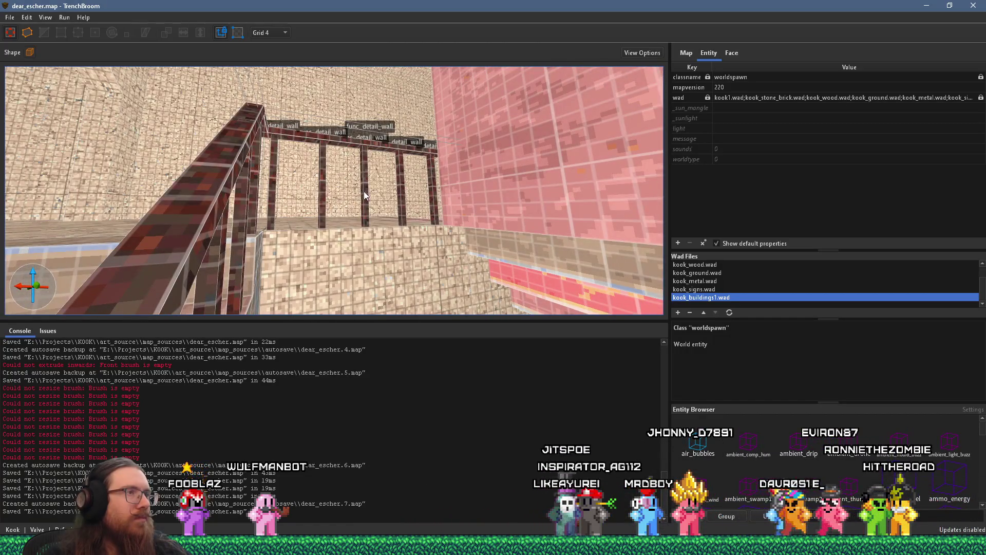
Step: Select the func_detail_wall railing frame and set the grid size to 16
click(368, 148)
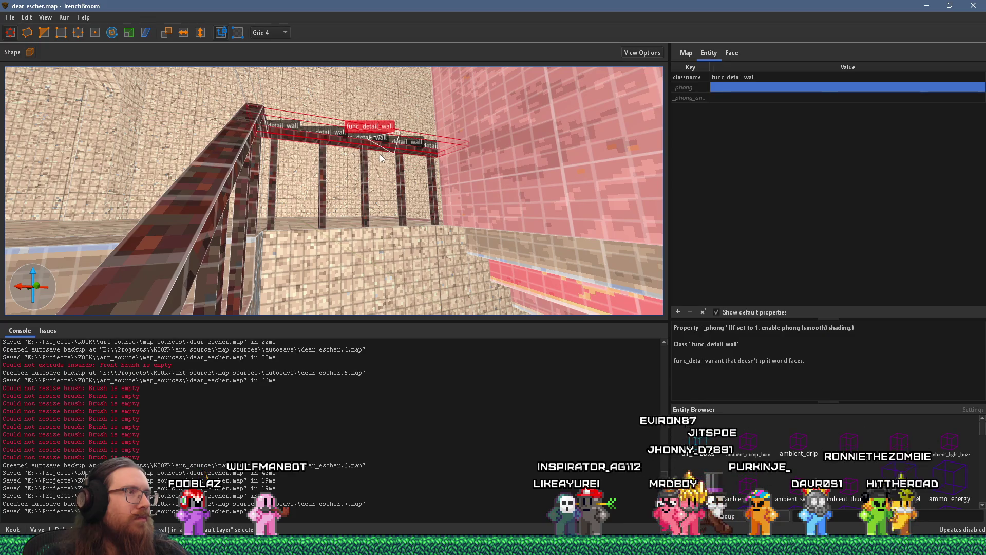
mouse_move(380, 155)
mouse_down()
mouse_move(341, 227)
mouse_move(363, 232)
mouse_move(320, 285)
mouse_move(314, 142)
mouse_move(339, 97)
mouse_up()
scroll(339, 97, down, 2)
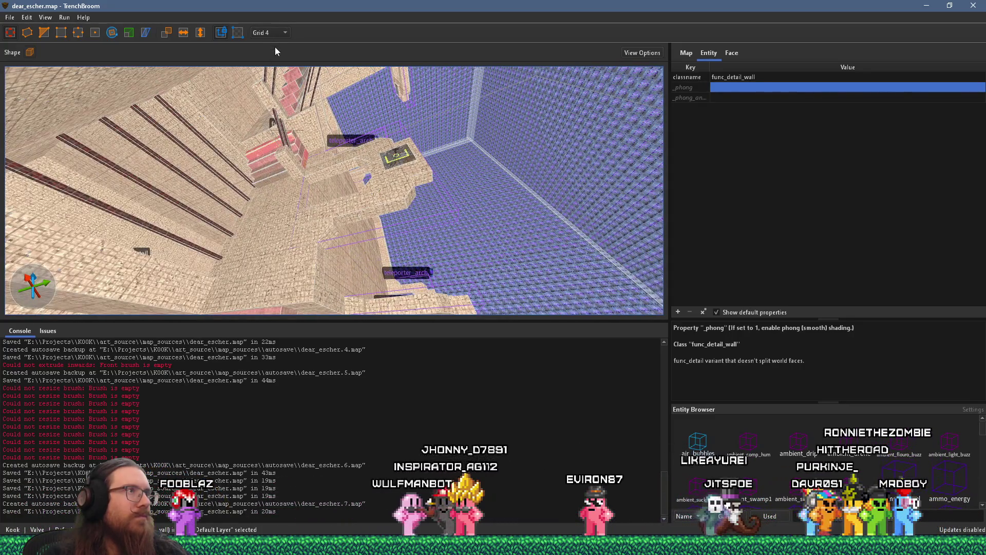
click(278, 32)
click(263, 93)
Step: Shorten the tall brush into a 48×16×16 bracket block and select the thin brush by the blue patch
mouse_move(282, 159)
mouse_down()
mouse_move(295, 148)
mouse_move(255, 229)
mouse_up()
click(279, 134)
drag(279, 134, 249, 4)
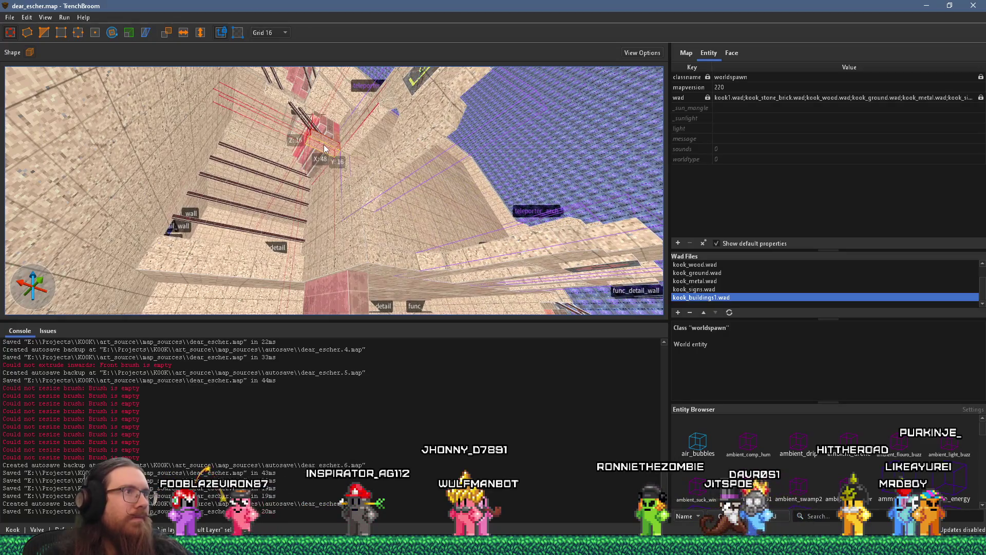
mouse_move(330, 134)
mouse_down()
mouse_move(330, 238)
mouse_move(322, 205)
mouse_move(442, 143)
mouse_move(285, 211)
mouse_move(277, 203)
mouse_move(314, 180)
mouse_move(316, 250)
mouse_move(401, 241)
mouse_up()
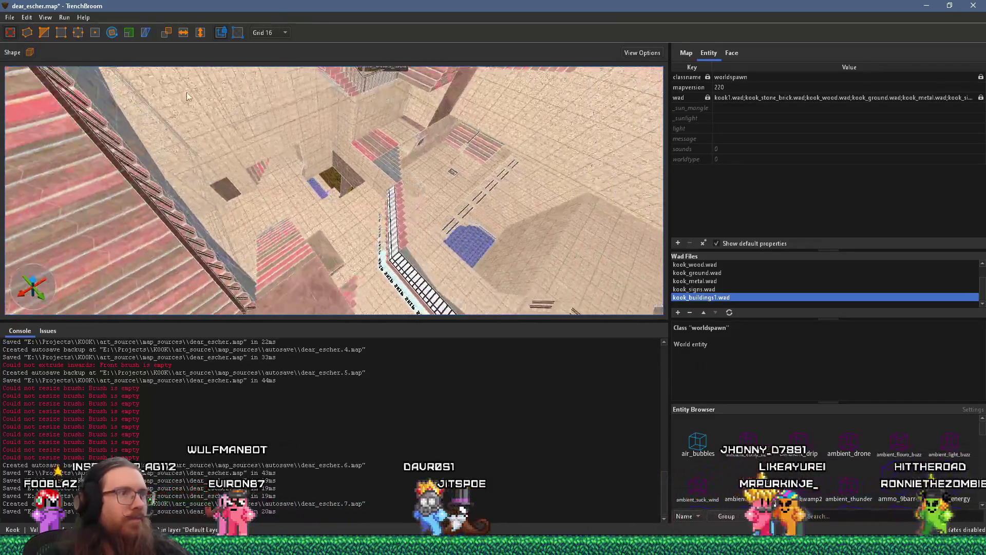
click(467, 218)
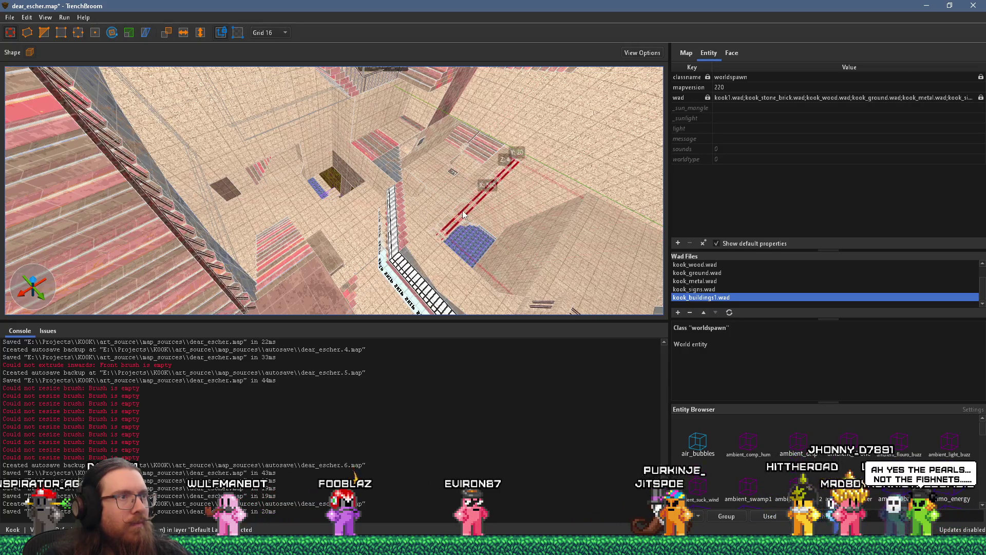
Step: Make the thin rail brush a func_detail_wall via Create Brush Entity > Func > detail_wall
right_click(465, 211)
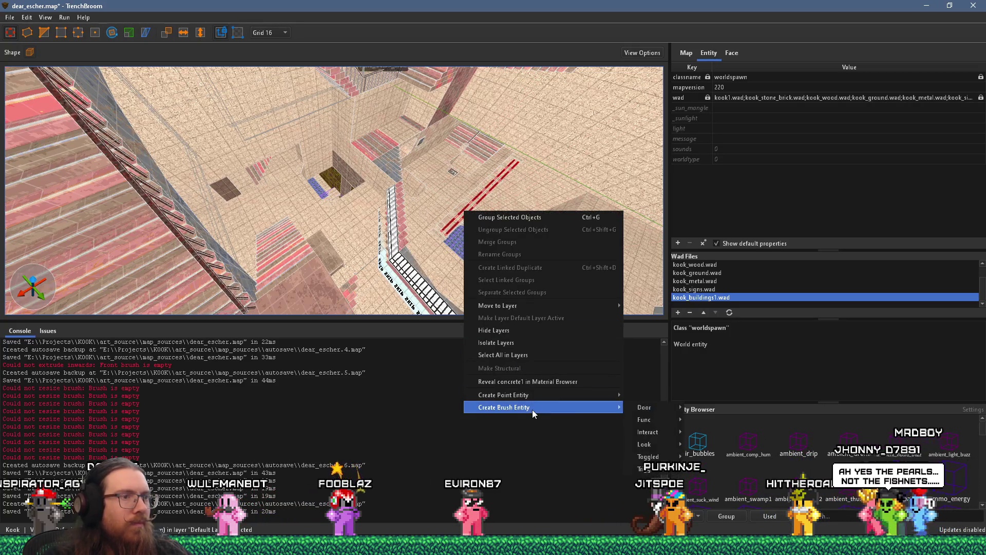
mouse_move(535, 398)
mouse_move(674, 395)
mouse_move(676, 474)
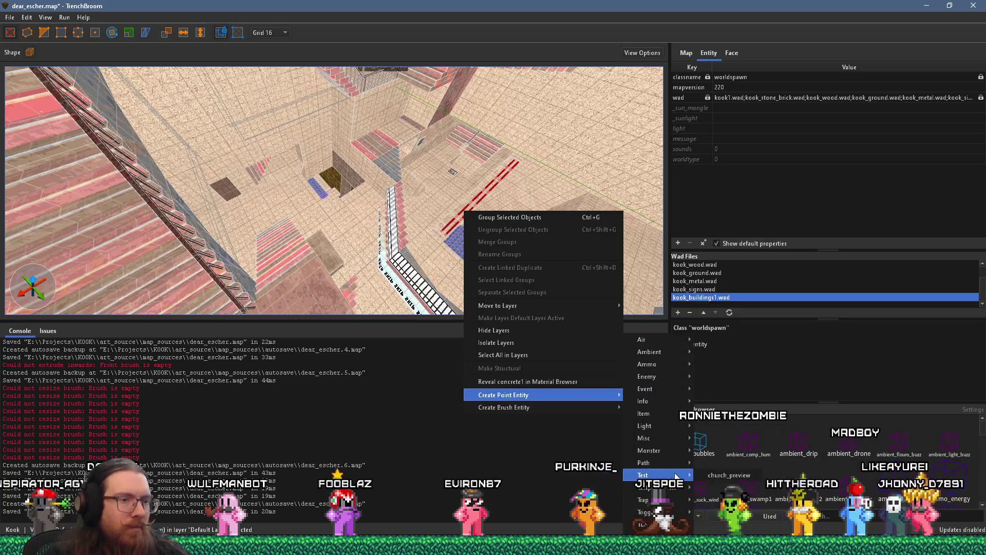
mouse_move(589, 409)
mouse_move(669, 422)
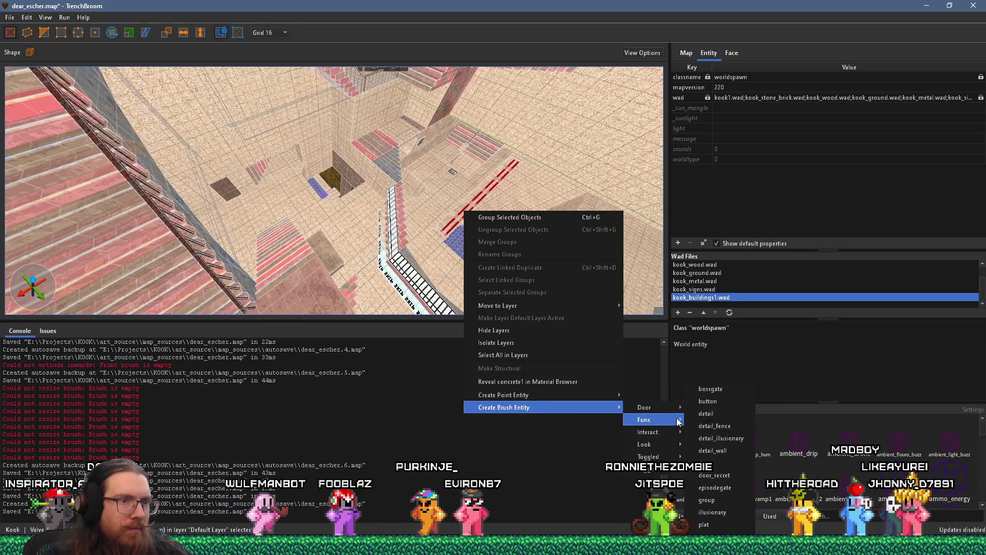
click(732, 452)
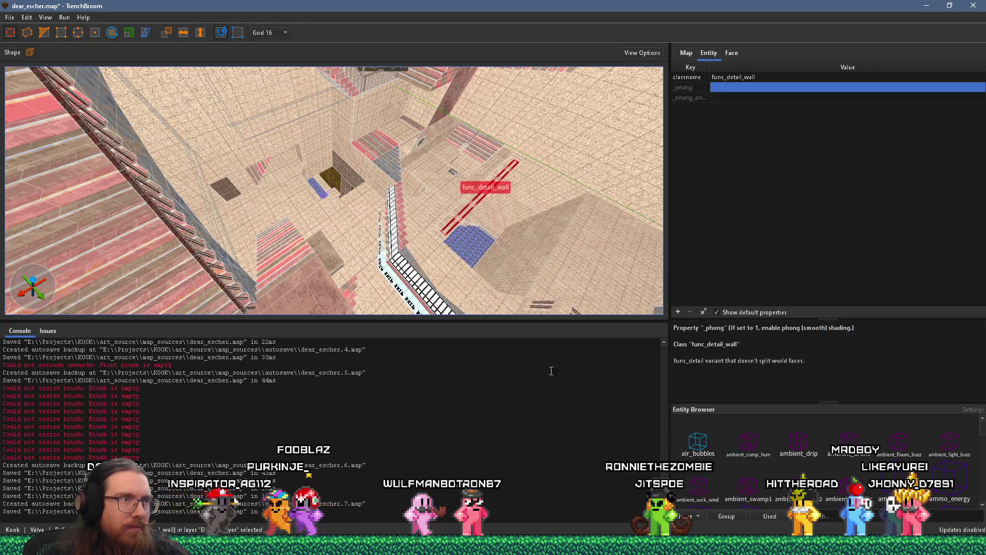
scroll(504, 252, down, 3)
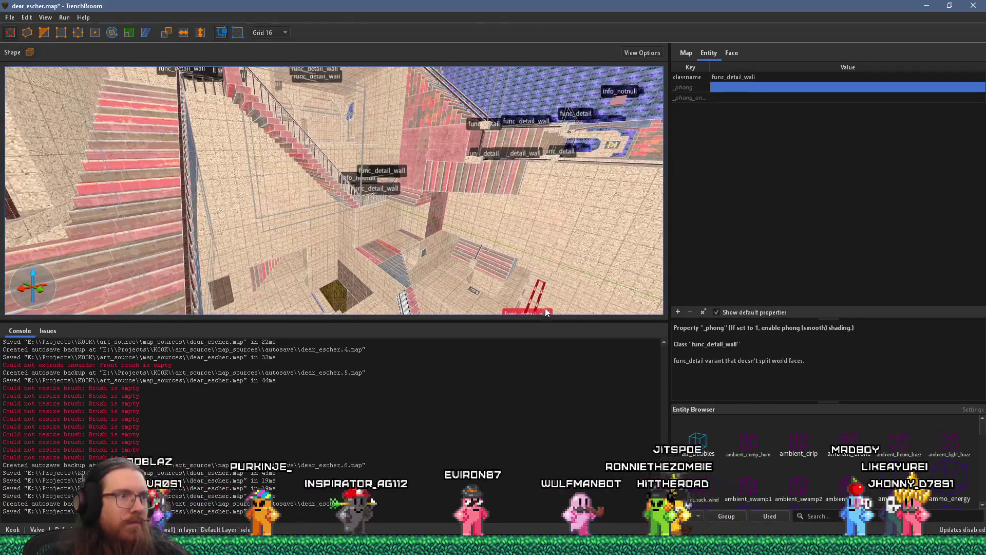
Step: Move the new rail piece up to the upper-left wall and rotate it vertical
drag(540, 302, 538, 146)
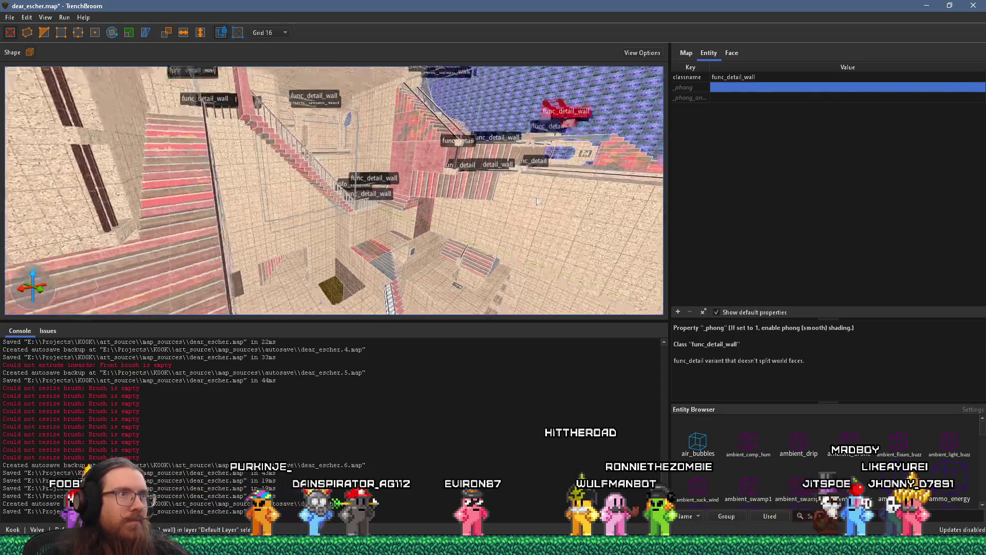
key(d)
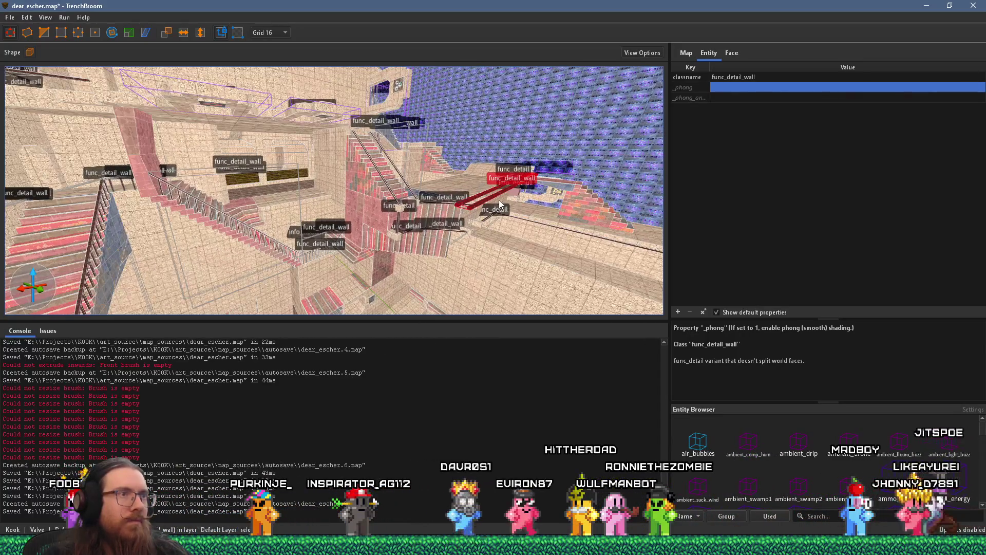
drag(497, 198, 220, 185)
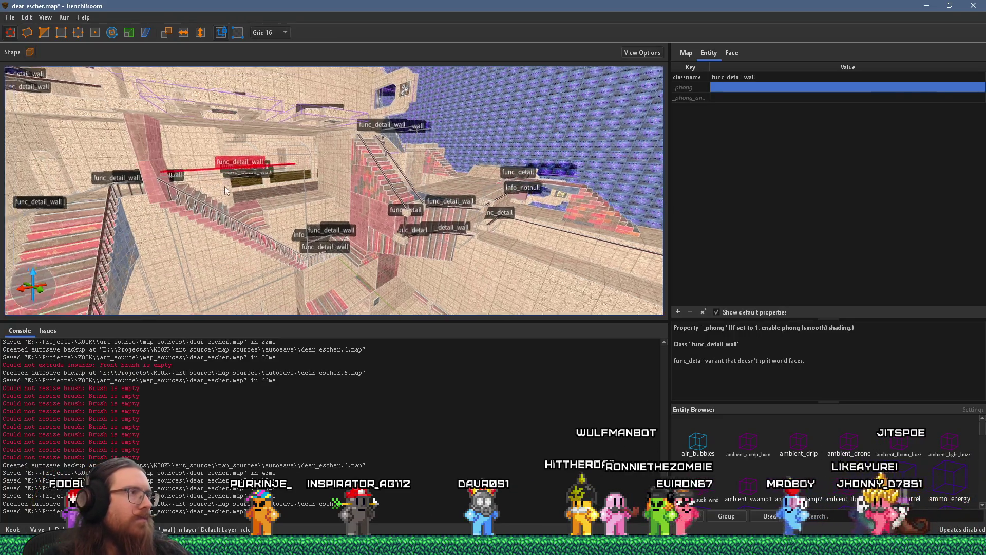
key(w)
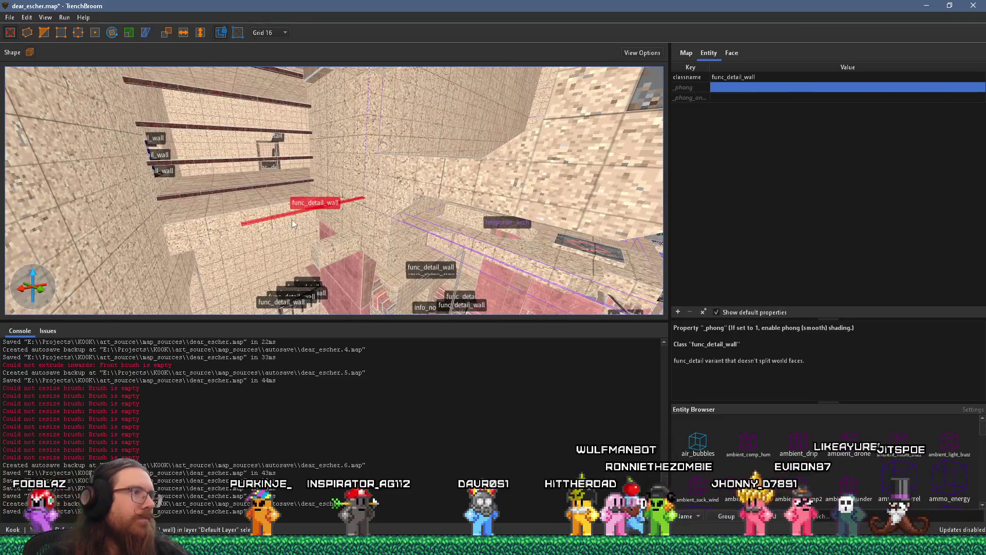
key(w)
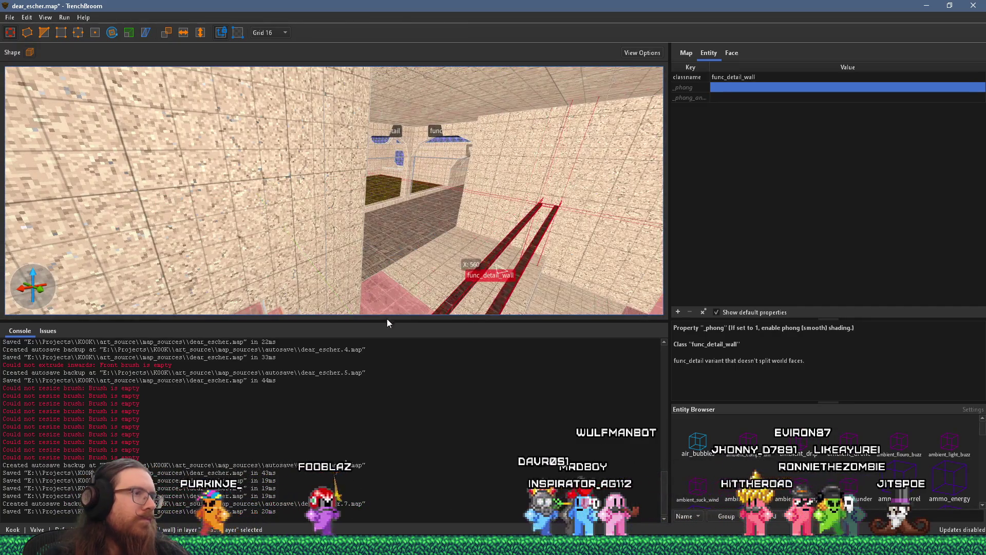
key(s)
key(w)
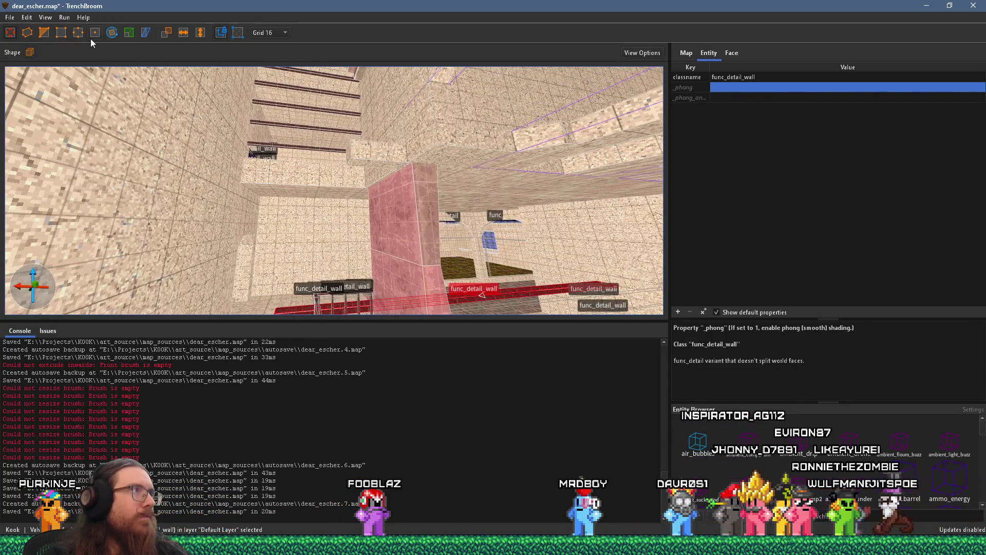
mouse_move(451, 263)
mouse_down()
mouse_move(442, 338)
mouse_move(452, 270)
mouse_up()
Step: Slide the red pillar left into the stairwell and drag its top and bottom to adjust its height
key(s)
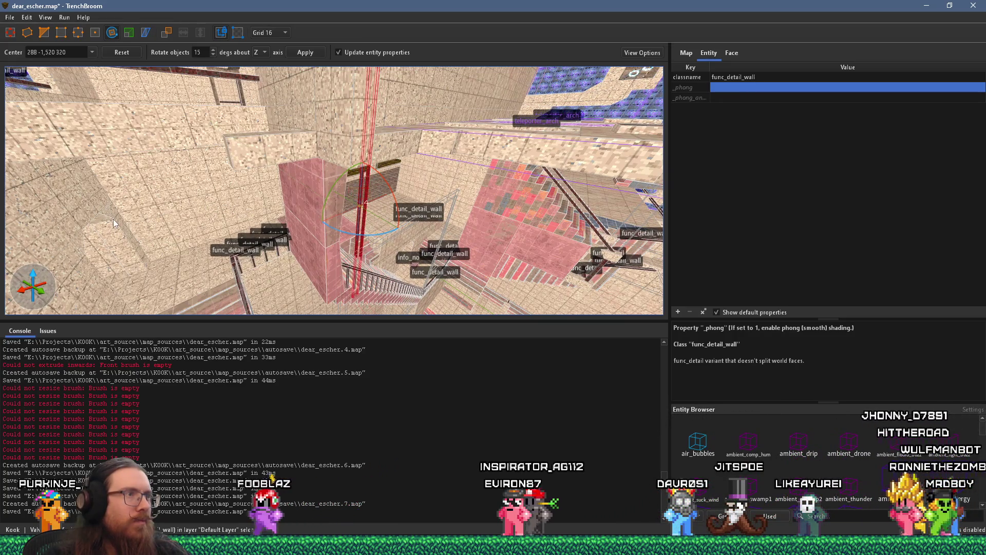
mouse_move(254, 201)
mouse_down()
mouse_move(276, 231)
mouse_move(245, 272)
mouse_up()
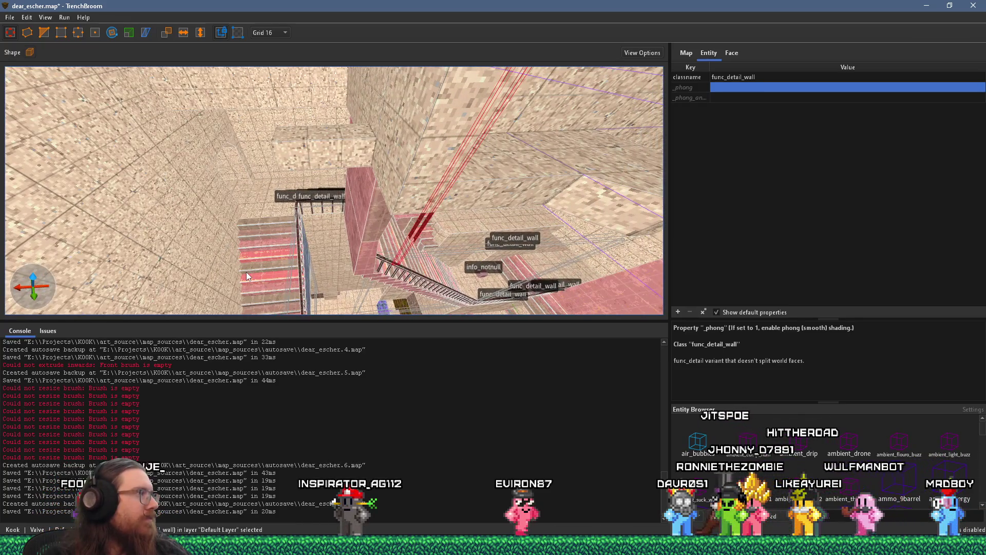
mouse_move(419, 238)
mouse_down()
mouse_move(335, 290)
mouse_move(302, 213)
mouse_move(325, 287)
mouse_up()
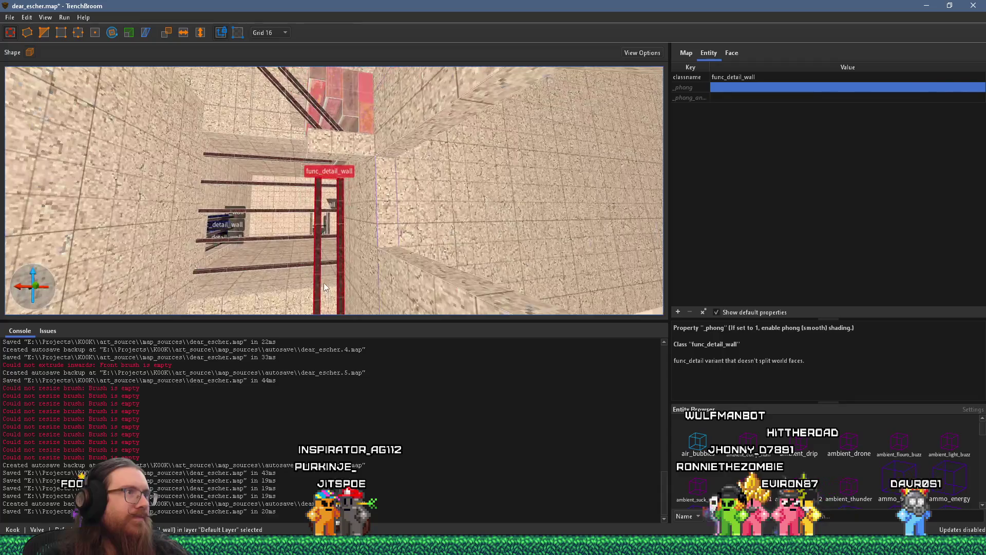
drag(343, 236, 341, 215)
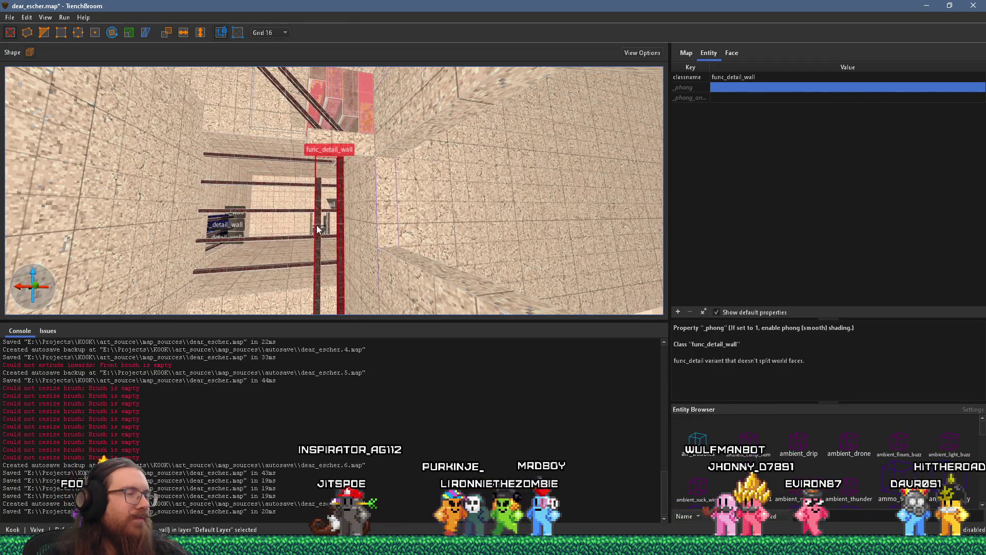
drag(319, 219, 310, 295)
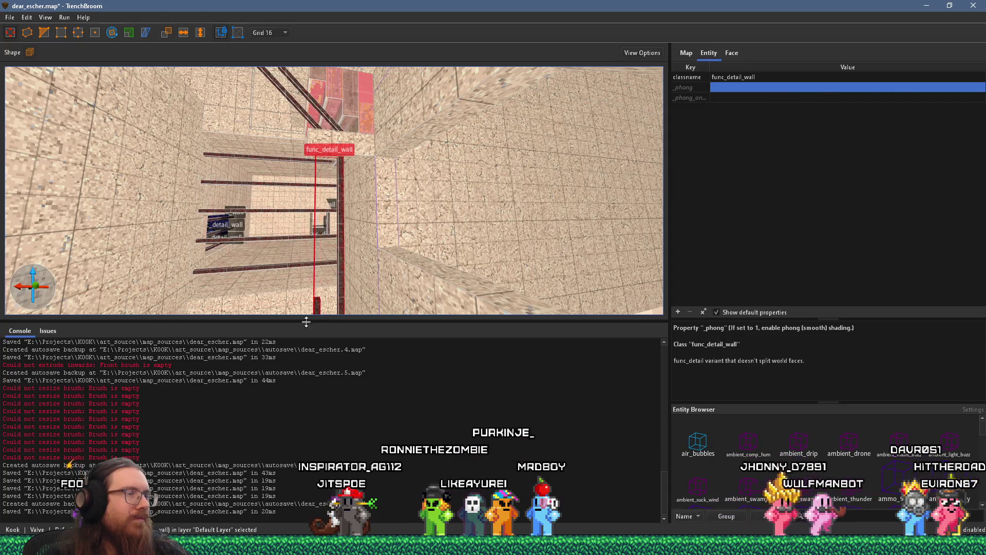
scroll(324, 264, up, 3)
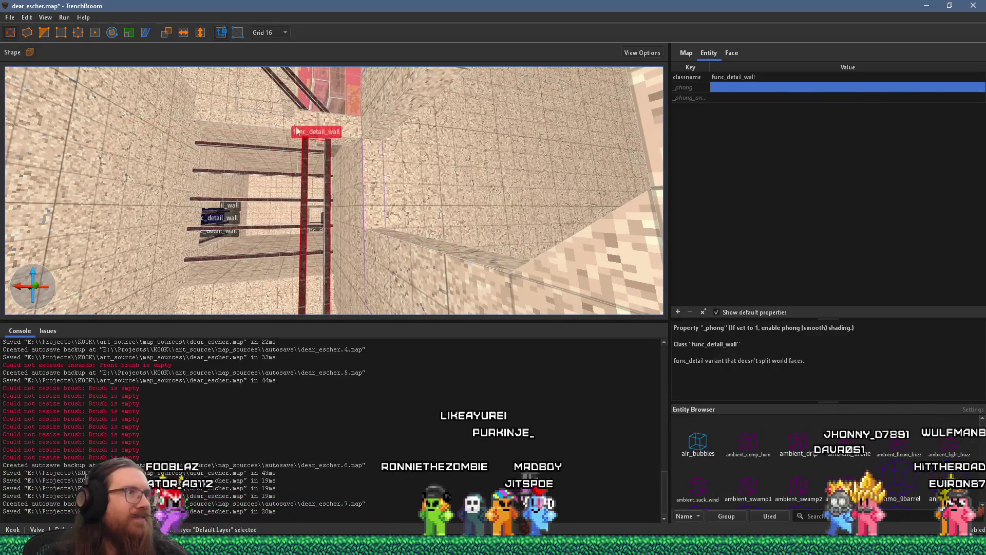
scroll(302, 205, down, 3)
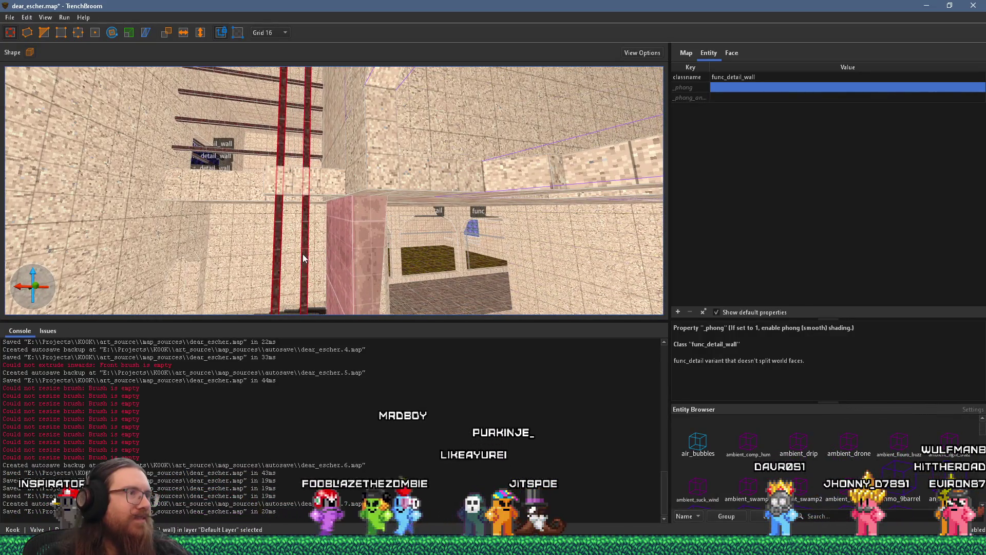
scroll(302, 266, down, 1)
click(45, 35)
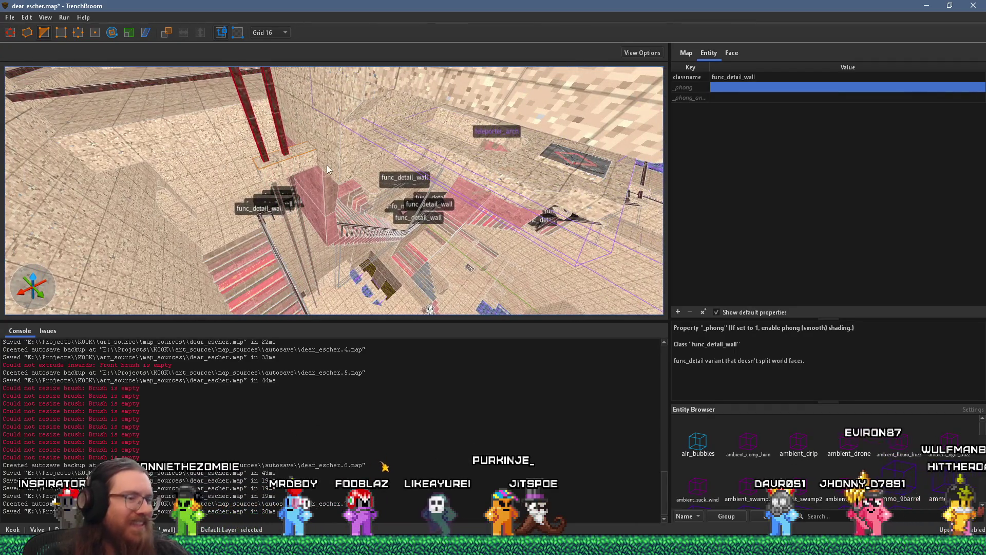
key(Escape)
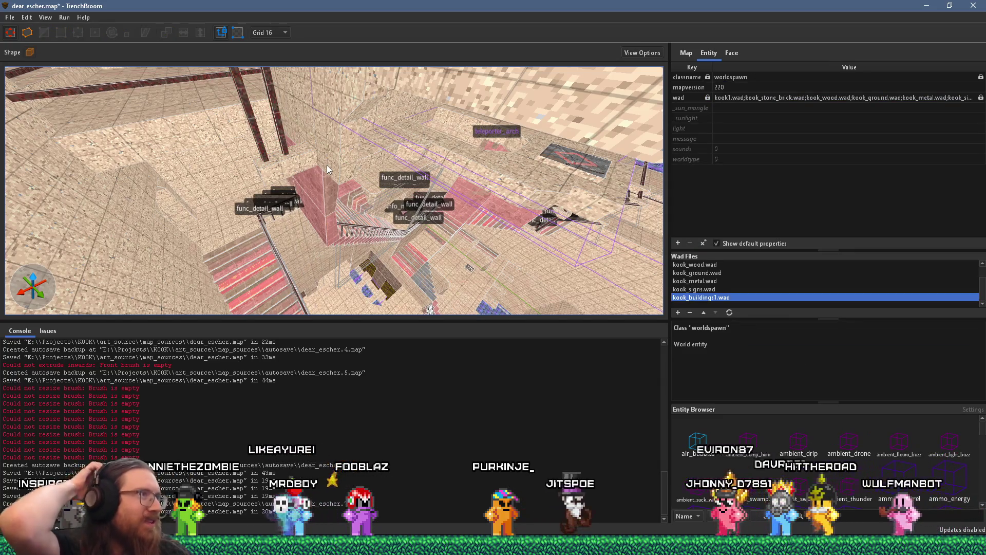
mouse_move(326, 164)
mouse_down()
mouse_move(347, 139)
mouse_move(366, 160)
mouse_up()
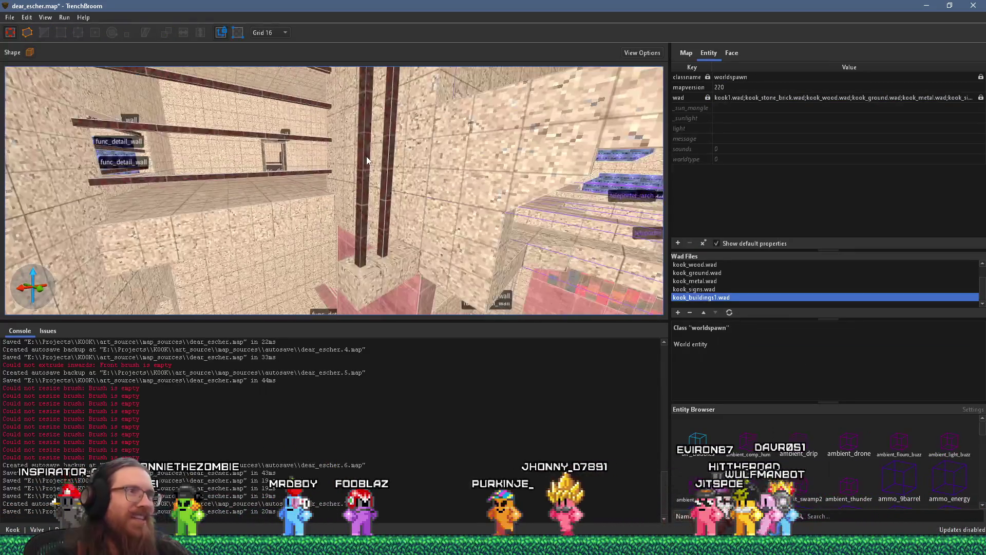
scroll(370, 162, up, 5)
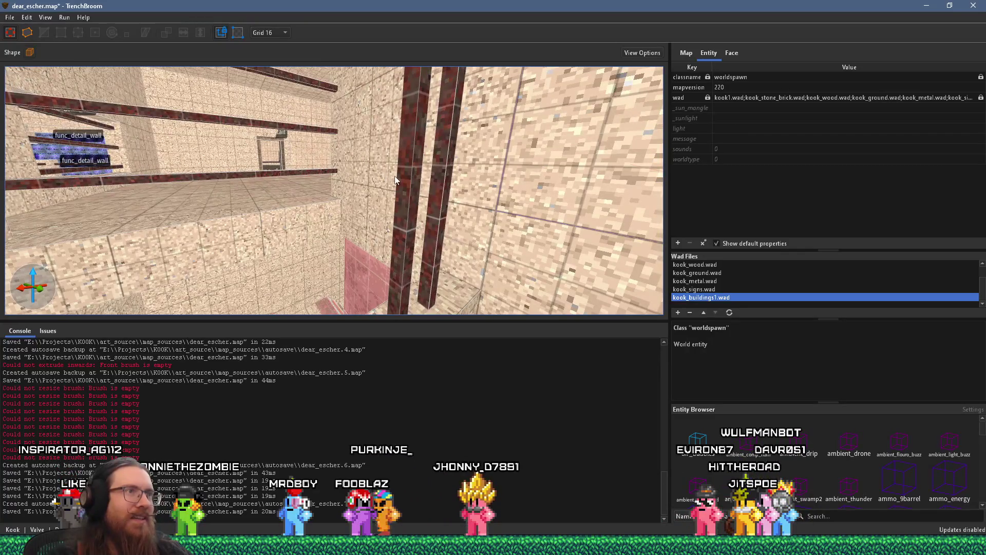
click(412, 189)
mouse_move(403, 200)
mouse_down()
mouse_move(578, 212)
mouse_move(524, 213)
mouse_move(433, 244)
mouse_move(186, 271)
mouse_move(347, 230)
mouse_move(479, 224)
mouse_move(464, 223)
mouse_move(527, 250)
mouse_move(428, 267)
mouse_up()
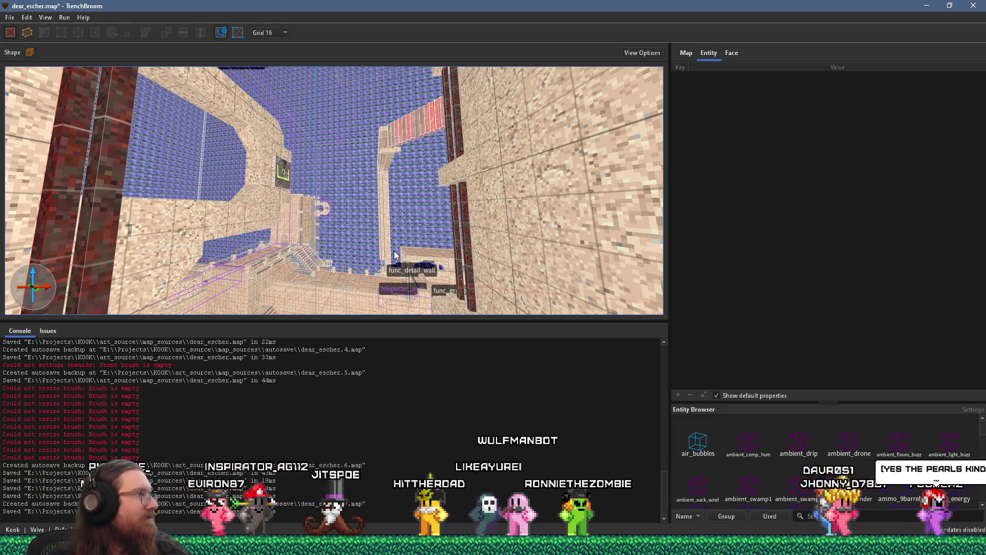
mouse_move(401, 222)
mouse_down()
mouse_move(324, 253)
mouse_move(350, 245)
mouse_move(331, 214)
mouse_move(304, 221)
mouse_move(319, 197)
mouse_move(293, 253)
mouse_move(278, 166)
mouse_move(286, 99)
mouse_move(301, 239)
mouse_move(322, 175)
mouse_up()
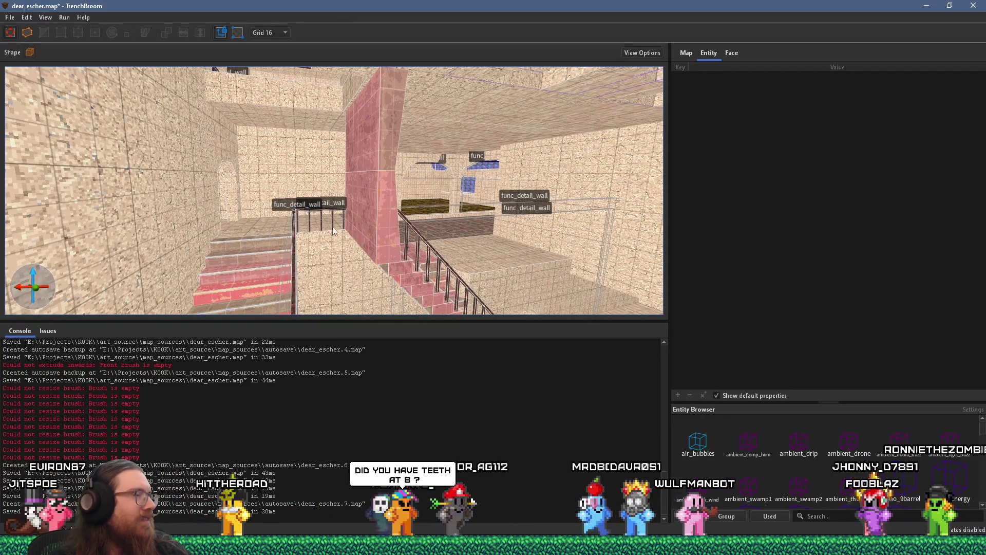
mouse_move(359, 224)
mouse_down()
mouse_move(368, 240)
mouse_move(347, 171)
mouse_move(314, 139)
mouse_move(229, 132)
mouse_move(227, 168)
mouse_move(324, 172)
mouse_move(339, 179)
mouse_move(329, 210)
mouse_up()
click(341, 171)
mouse_move(341, 171)
mouse_down()
mouse_move(237, 203)
mouse_move(368, 177)
mouse_move(329, 168)
mouse_move(225, 103)
mouse_move(305, 219)
mouse_move(270, 228)
mouse_move(287, 216)
mouse_up()
key(Escape)
mouse_move(281, 149)
mouse_down()
mouse_move(411, 91)
mouse_move(362, 85)
mouse_move(358, 159)
mouse_move(278, 308)
mouse_move(331, 255)
mouse_move(314, 256)
mouse_move(367, 263)
mouse_move(302, 278)
mouse_move(306, 257)
mouse_move(381, 199)
mouse_move(488, 152)
mouse_move(464, 171)
mouse_move(483, 317)
mouse_up()
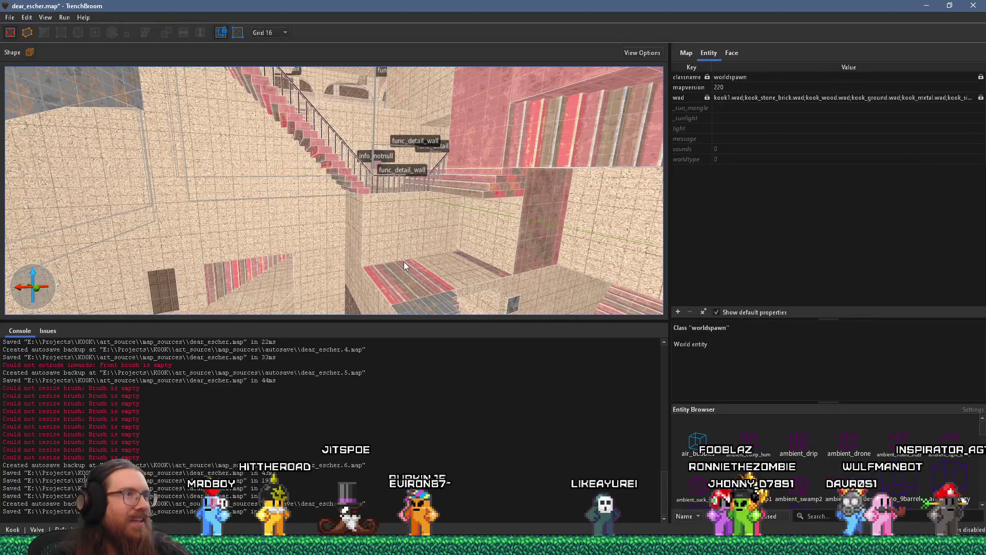
mouse_move(404, 261)
mouse_down()
mouse_move(442, 152)
mouse_move(52, 211)
mouse_move(377, 260)
mouse_move(554, 229)
mouse_up()
scroll(360, 247, up, 2)
click(352, 245)
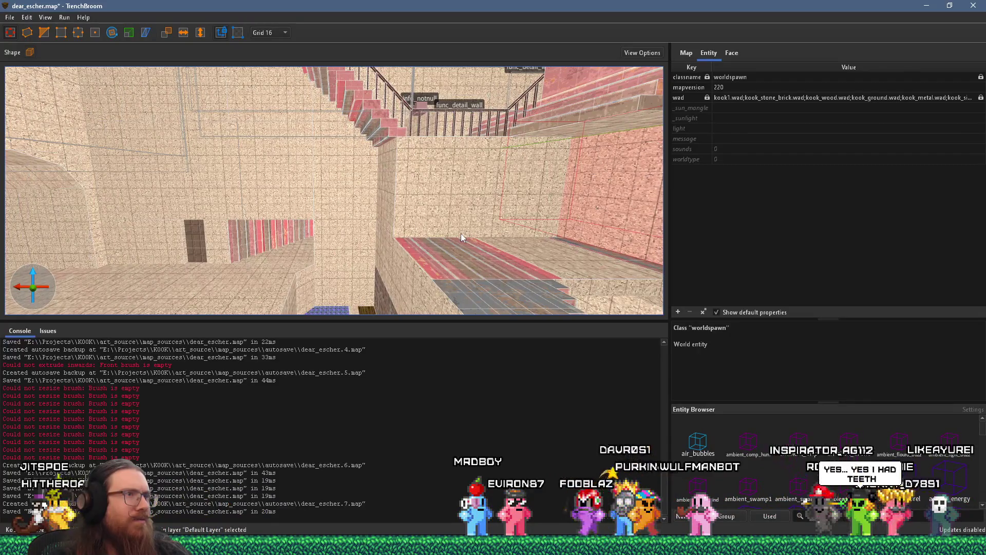
mouse_move(460, 234)
mouse_down()
mouse_move(281, 167)
mouse_move(202, 114)
mouse_move(141, 105)
mouse_move(248, 165)
mouse_move(322, 251)
mouse_move(349, 309)
mouse_move(511, 281)
mouse_move(419, 252)
mouse_move(526, 239)
mouse_move(455, 288)
mouse_move(382, 303)
mouse_move(381, 262)
mouse_move(365, 239)
mouse_move(350, 239)
mouse_move(369, 254)
mouse_move(468, 126)
mouse_move(408, 209)
mouse_move(428, 139)
mouse_move(412, 104)
mouse_move(347, 63)
mouse_move(406, 231)
mouse_move(386, 200)
mouse_move(391, 218)
mouse_move(302, 185)
mouse_up()
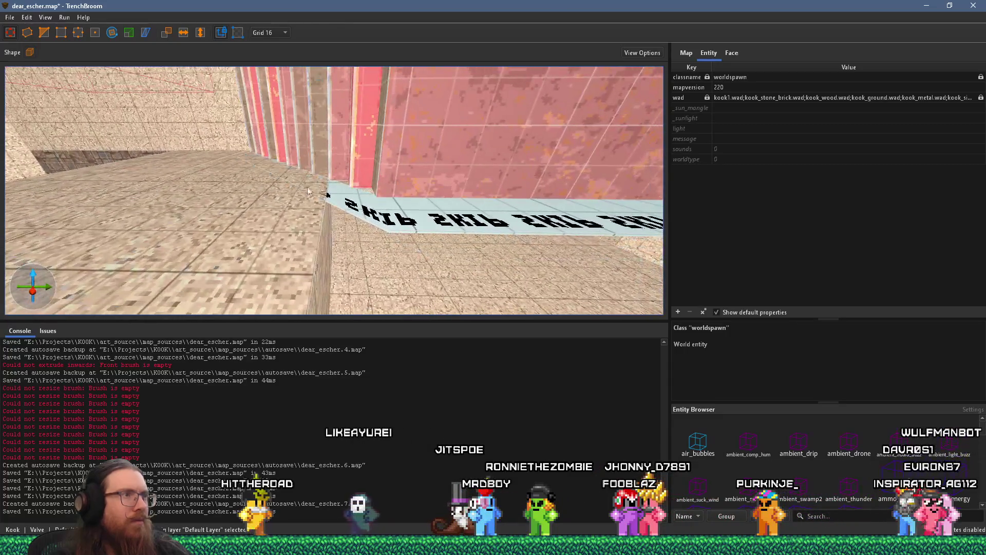
mouse_move(350, 205)
mouse_down()
mouse_move(197, 139)
mouse_move(264, 162)
mouse_move(275, 124)
mouse_move(261, 95)
mouse_move(310, 174)
mouse_move(336, 138)
mouse_move(343, 208)
mouse_move(322, 255)
mouse_move(315, 238)
mouse_move(389, 319)
mouse_move(328, 267)
mouse_move(269, 275)
mouse_move(369, 301)
mouse_move(334, 302)
mouse_move(283, 266)
mouse_move(153, 235)
mouse_move(150, 272)
mouse_up()
Step: Orbit around the stairs, blue floor and walls to inspect the stair railings
drag(297, 193, 392, 208)
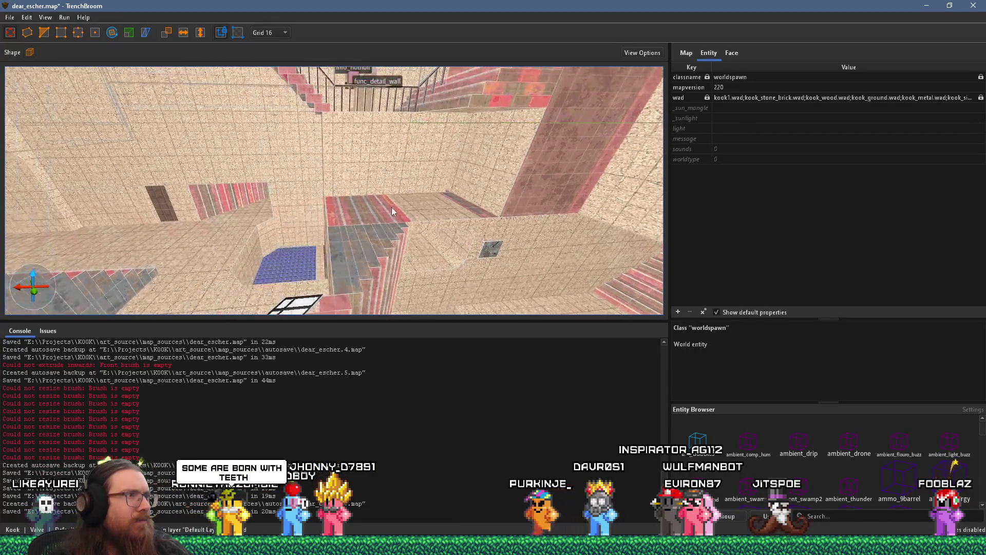
mouse_move(326, 218)
mouse_down()
mouse_move(217, 181)
mouse_move(190, 67)
mouse_move(411, 282)
mouse_move(344, 250)
mouse_move(305, 276)
mouse_move(374, 327)
mouse_up()
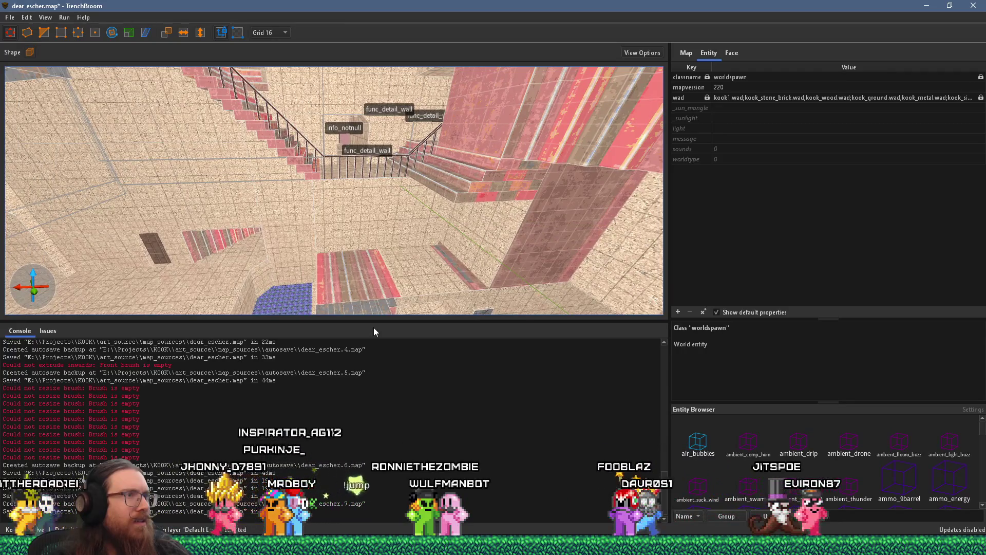
mouse_move(395, 301)
mouse_down()
mouse_move(411, 286)
mouse_move(373, 148)
mouse_move(369, 180)
mouse_move(338, 205)
mouse_move(408, 244)
mouse_move(367, 234)
mouse_move(368, 245)
mouse_move(252, 245)
mouse_move(358, 233)
mouse_move(260, 189)
mouse_move(174, 204)
mouse_up()
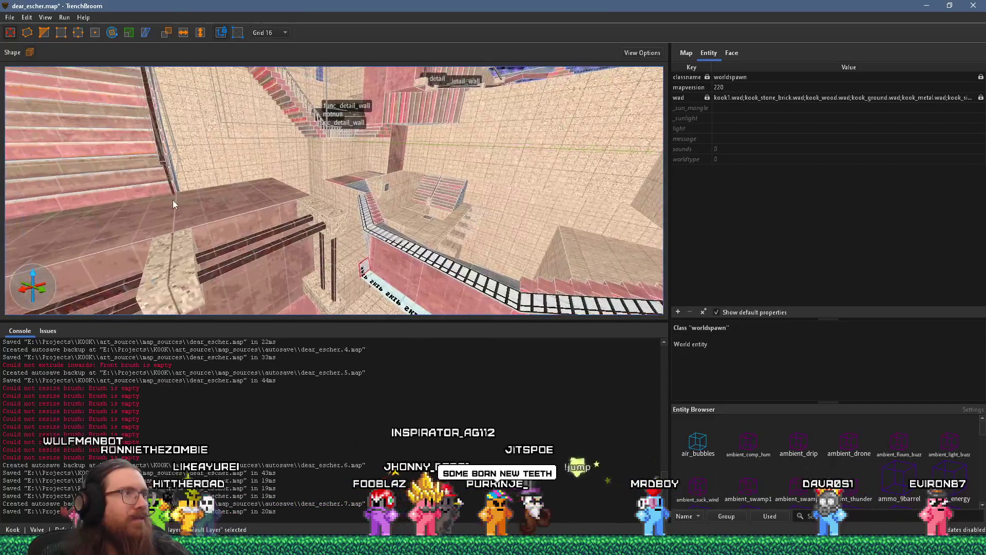
mouse_move(239, 181)
mouse_down()
mouse_move(362, 148)
mouse_move(291, 212)
mouse_move(244, 217)
mouse_move(211, 242)
mouse_move(315, 219)
mouse_move(183, 199)
mouse_move(133, 225)
mouse_move(393, 143)
mouse_up()
drag(337, 190, 350, 252)
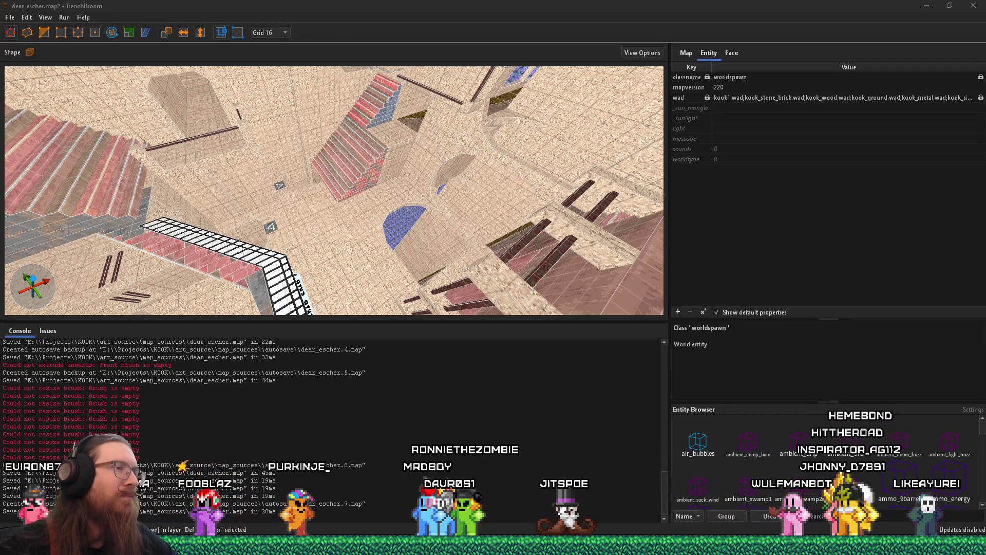
mouse_move(241, 211)
mouse_down()
mouse_move(324, 205)
mouse_move(456, 170)
mouse_move(406, 276)
mouse_up()
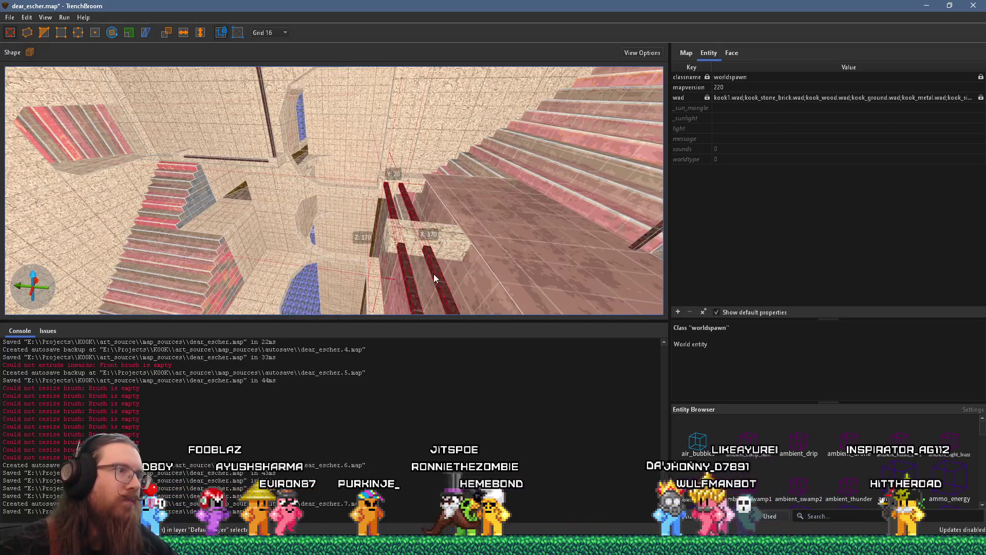
Step: Make the selected red rail brushes a func_detail_wall entity via Create Brush Entity > Func
right_click(433, 273)
mouse_move(514, 470)
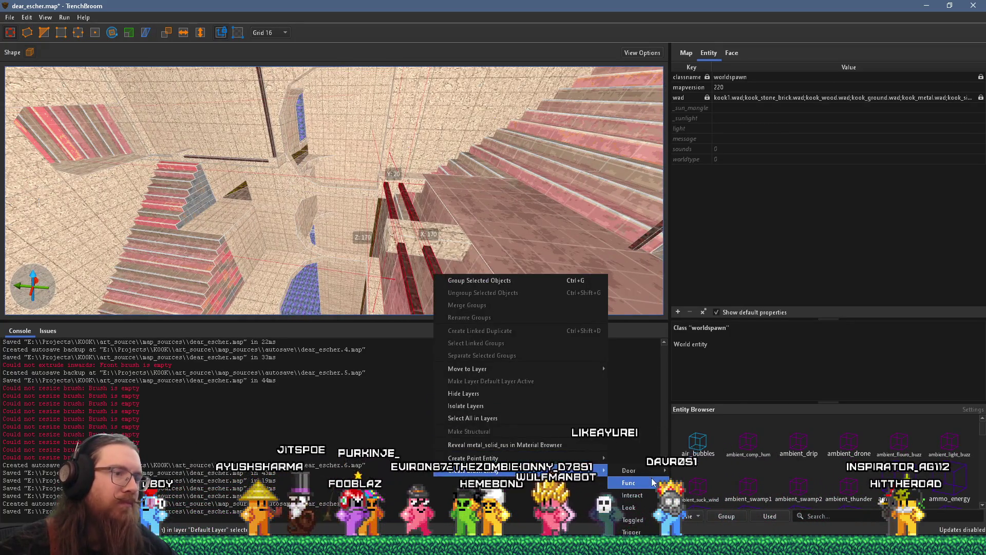
mouse_move(629, 482)
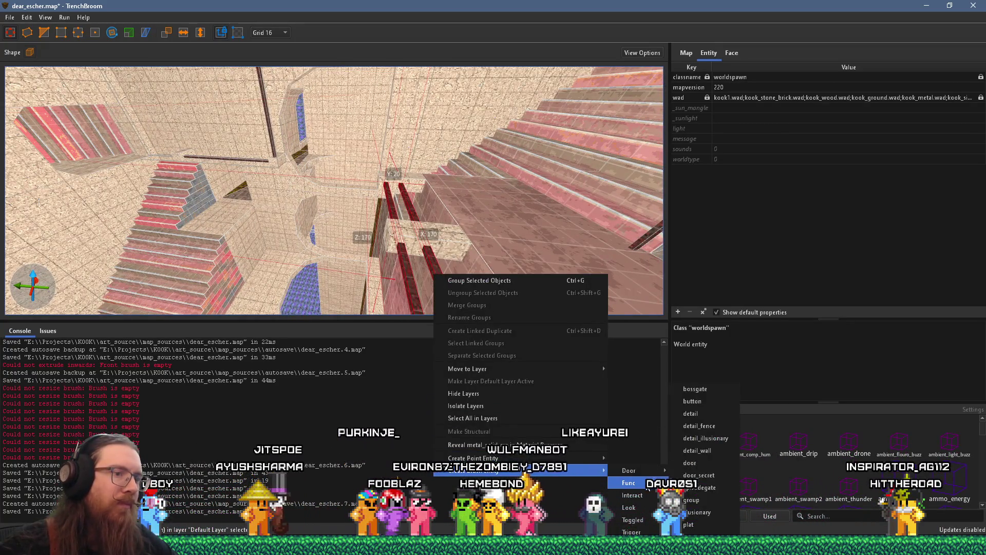
click(717, 450)
Step: Orbit around the new detail wall and select the brush bar beside the arched doorway
mouse_move(464, 227)
mouse_down()
mouse_move(420, 195)
mouse_move(457, 125)
mouse_up()
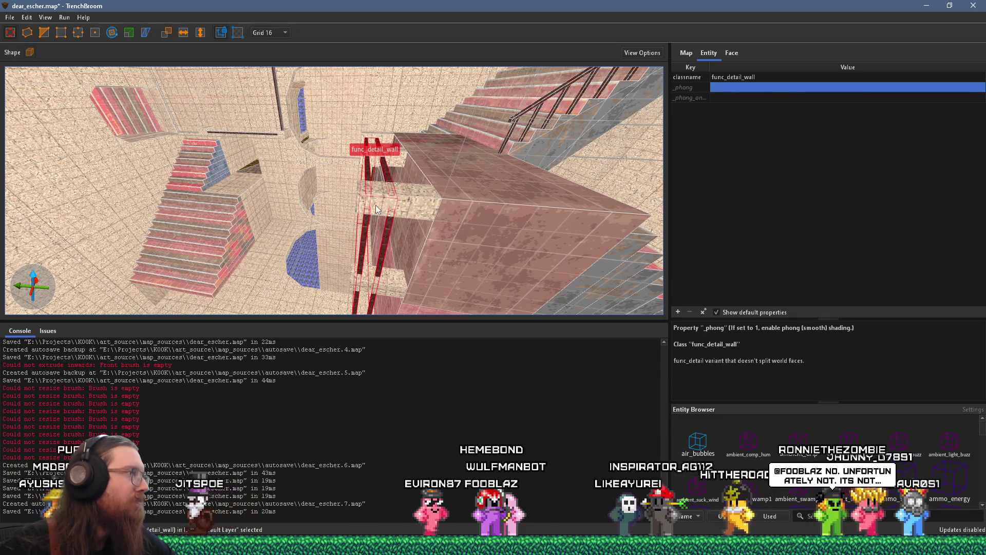
mouse_move(399, 232)
mouse_down()
mouse_move(378, 152)
mouse_move(342, 264)
mouse_move(245, 318)
mouse_move(343, 265)
mouse_move(342, 321)
mouse_move(369, 309)
mouse_move(378, 203)
mouse_up()
scroll(378, 199, up, 5)
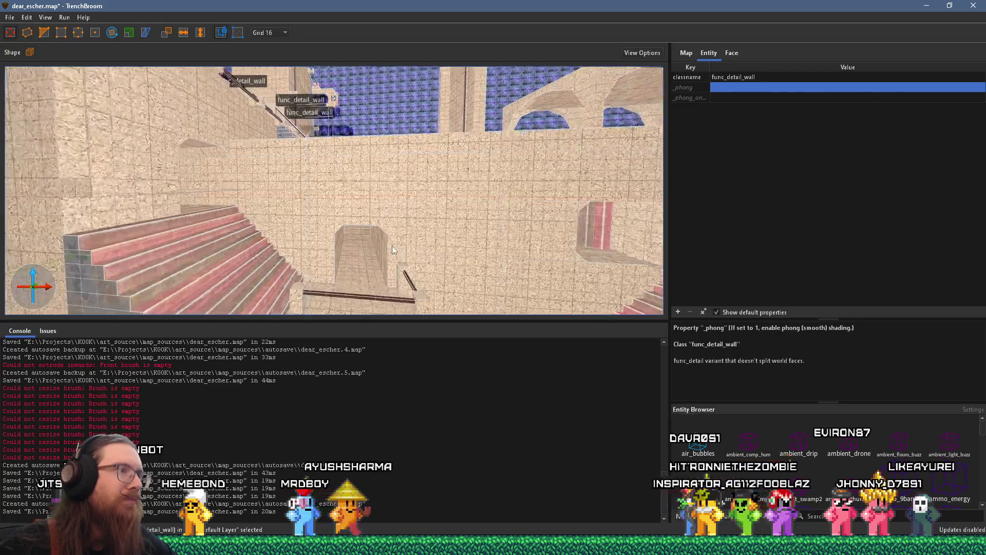
click(347, 251)
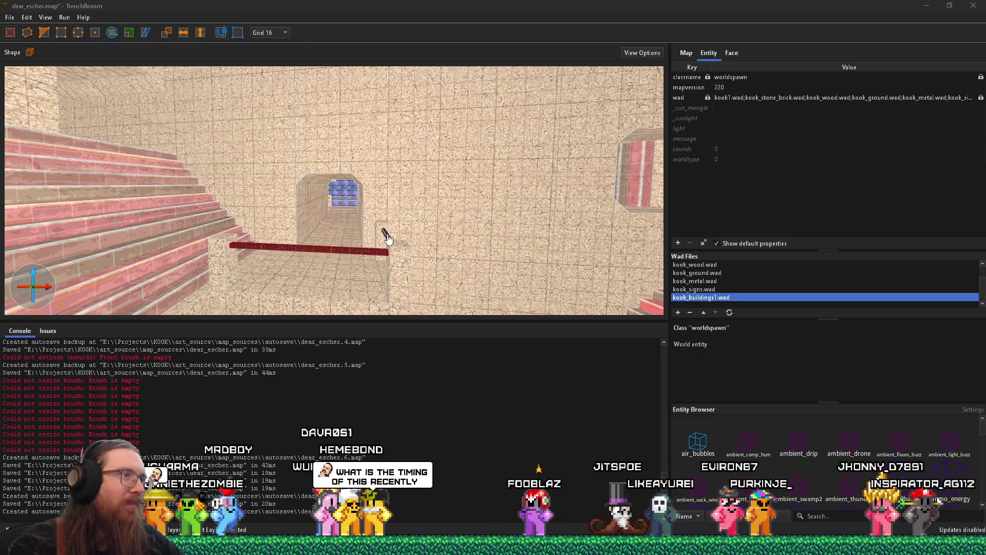
scroll(396, 239, up, 5)
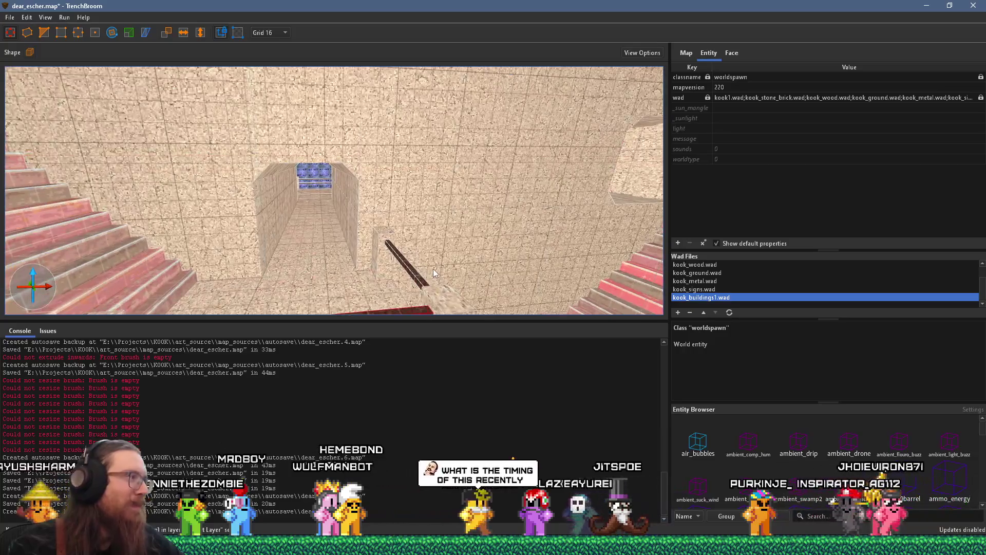
Step: Turn the thin handrail rod by the tunnel into a func_detail_wall entity
right_click(419, 280)
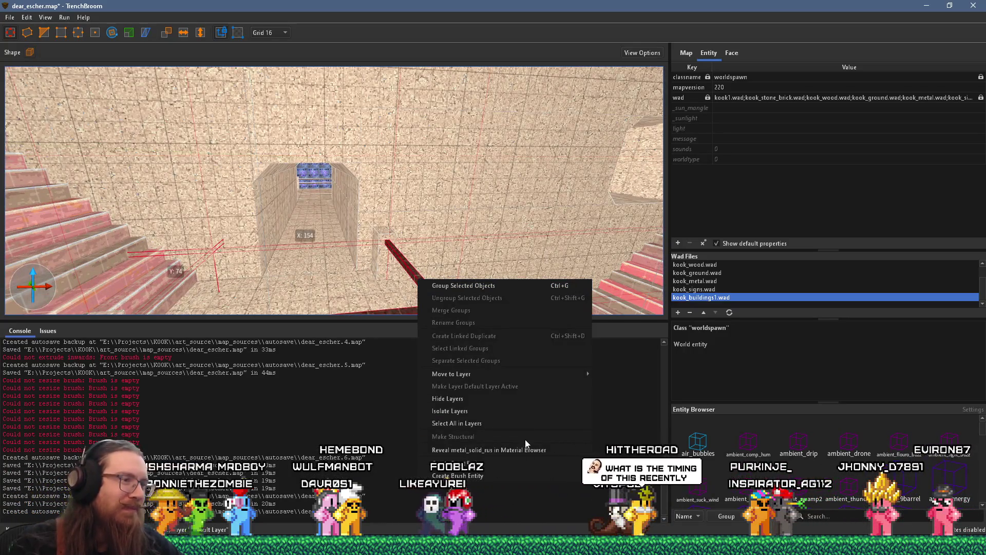
mouse_move(507, 474)
mouse_move(628, 486)
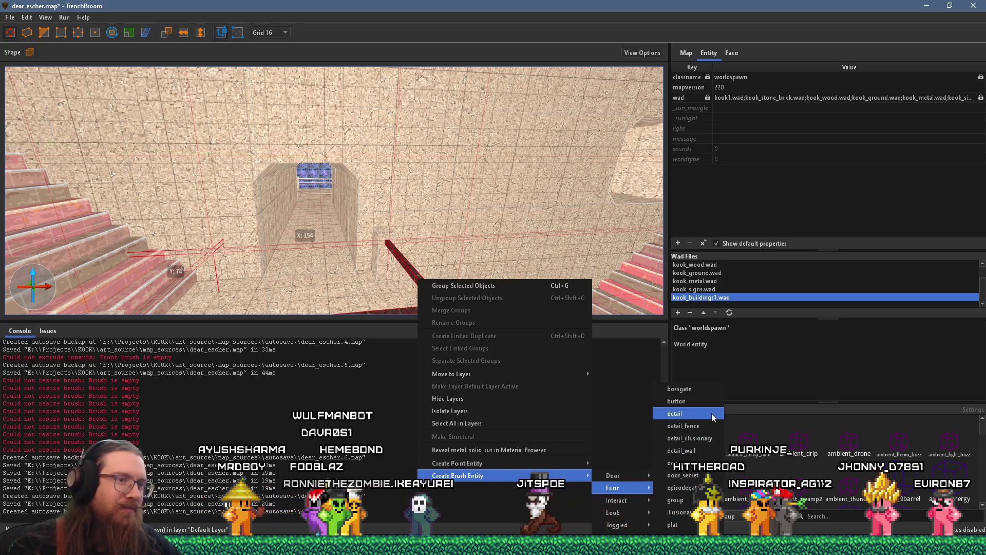
click(703, 451)
drag(462, 257, 354, 195)
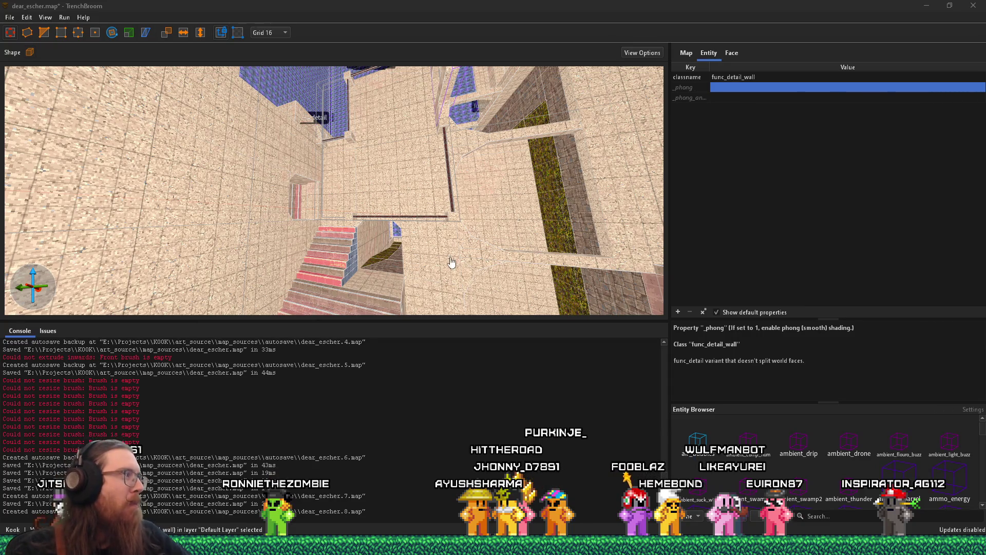
Step: Inspect the nearby thin pole and vertical pillar brushes by the staircase
drag(398, 184, 401, 193)
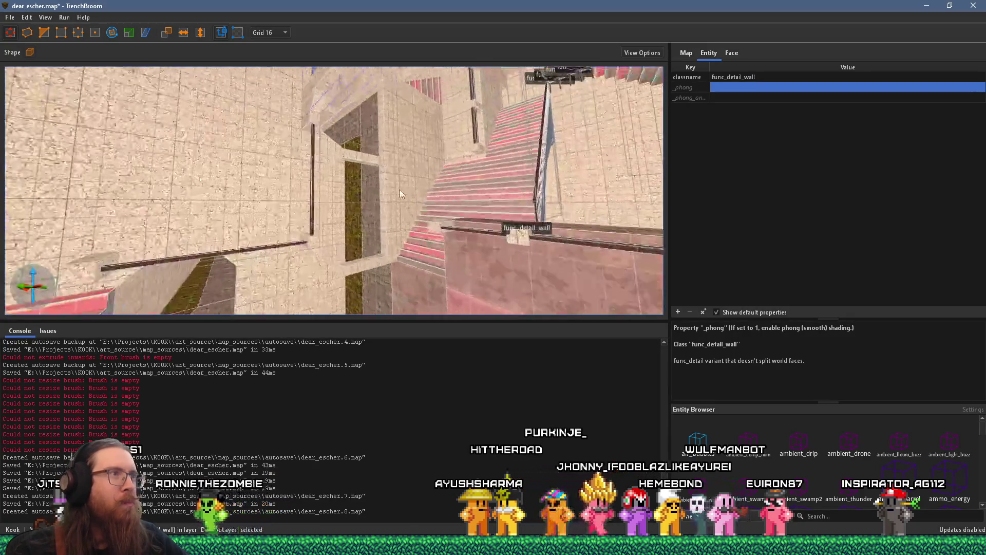
click(313, 201)
mouse_move(314, 204)
mouse_down()
mouse_move(296, 161)
mouse_move(182, 235)
mouse_move(274, 201)
mouse_move(303, 177)
mouse_move(285, 249)
mouse_up()
click(293, 207)
click(294, 208)
drag(297, 210, 261, 198)
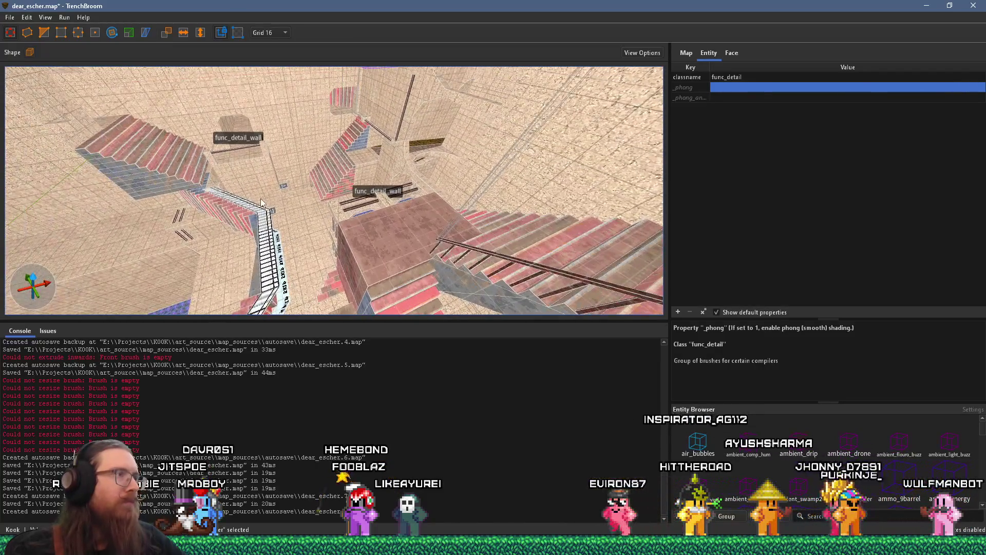
Step: Reload dear_escher.map from its file
click(10, 18)
mouse_move(51, 66)
click(205, 60)
mouse_move(240, 183)
mouse_down()
mouse_move(359, 167)
mouse_move(272, 207)
mouse_move(304, 217)
mouse_move(279, 276)
mouse_move(419, 271)
mouse_move(253, 183)
mouse_up()
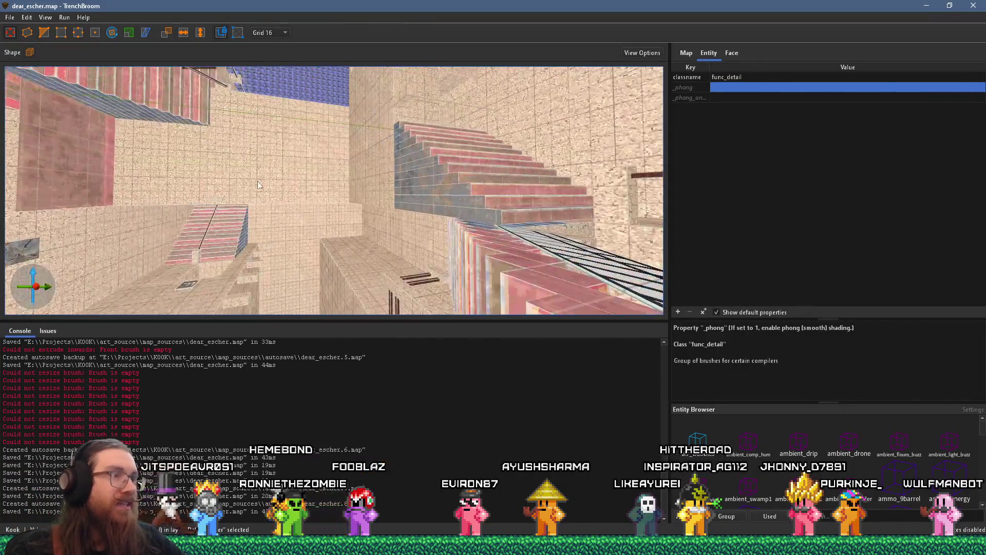
Step: Ctrl-drag the red stair columns upward to make a raised duplicate above the originals
mouse_move(359, 190)
mouse_down()
mouse_move(433, 209)
mouse_move(238, 276)
mouse_move(266, 276)
mouse_move(308, 185)
mouse_move(283, 177)
mouse_move(257, 189)
mouse_move(243, 221)
mouse_move(402, 192)
mouse_move(267, 169)
mouse_move(220, 186)
mouse_move(295, 219)
mouse_move(311, 205)
mouse_move(282, 209)
mouse_move(242, 261)
mouse_move(413, 172)
mouse_move(294, 132)
mouse_move(260, 253)
mouse_move(215, 297)
mouse_move(389, 278)
mouse_move(304, 149)
mouse_move(346, 133)
mouse_move(319, 146)
mouse_move(344, 141)
mouse_up()
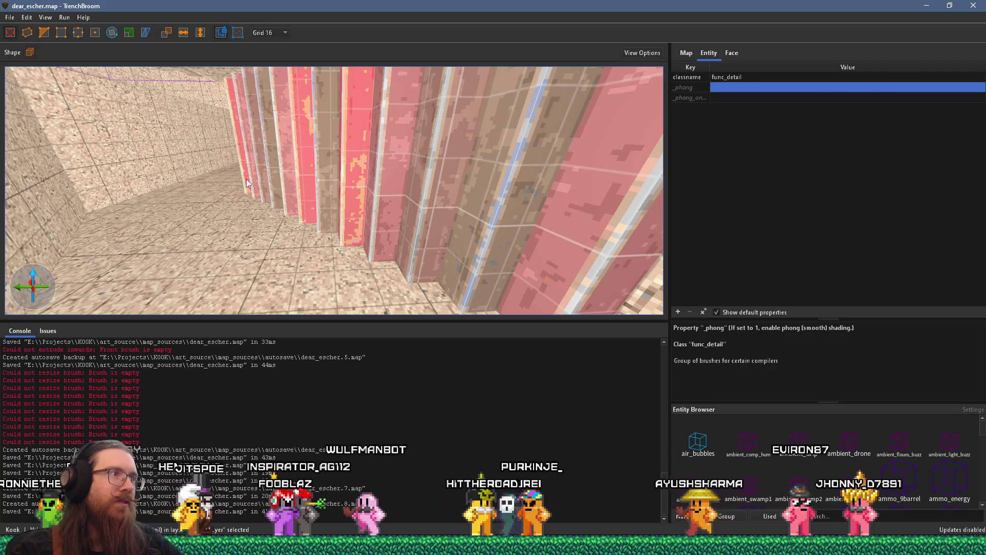
scroll(245, 179, down, 10)
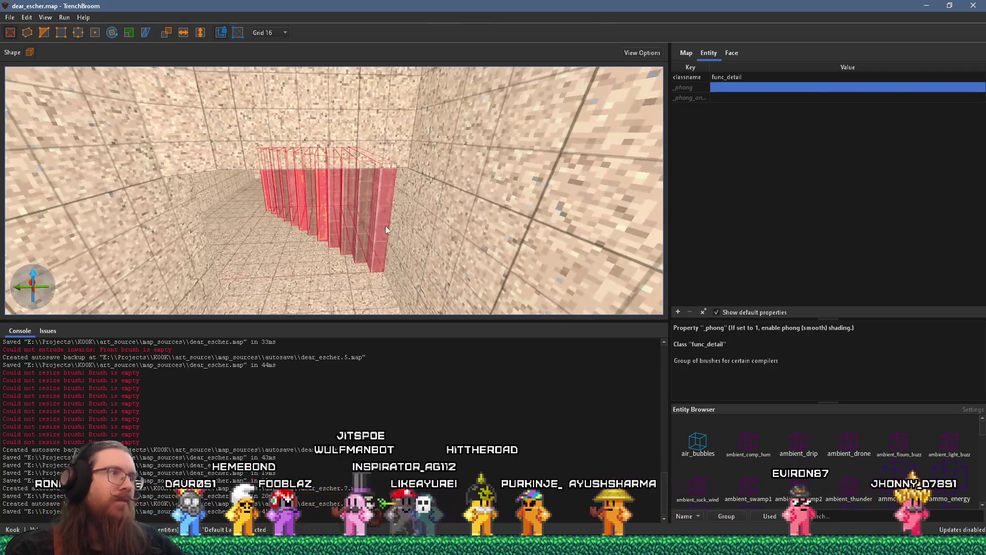
drag(385, 226, 432, 4)
mouse_move(403, 144)
mouse_down()
mouse_move(388, 277)
mouse_move(356, 215)
mouse_move(369, 29)
mouse_move(396, 250)
mouse_move(375, 65)
mouse_move(443, 317)
mouse_move(408, 257)
mouse_move(405, 227)
mouse_move(476, 226)
mouse_move(475, 215)
mouse_up()
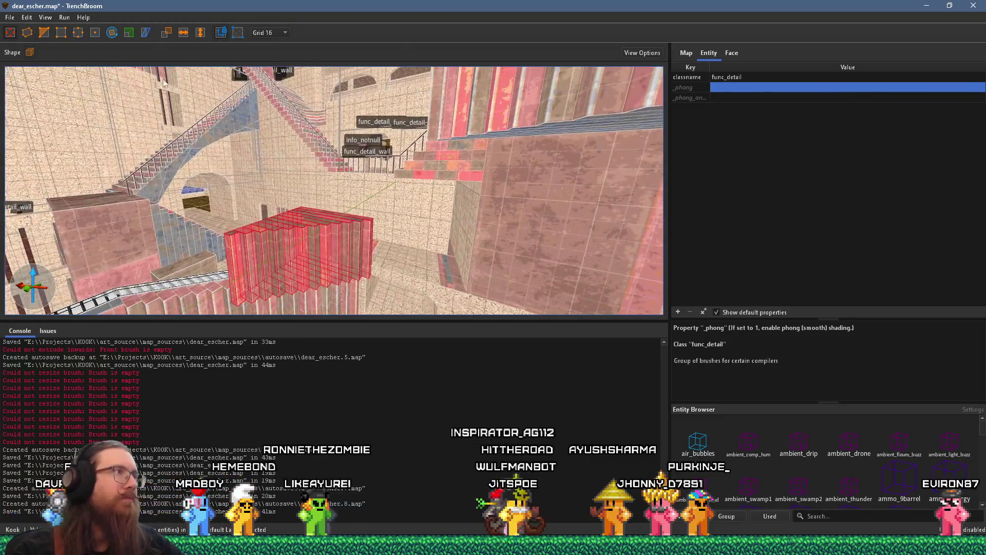
mouse_move(146, 85)
mouse_down()
mouse_move(276, 228)
mouse_move(355, 234)
mouse_move(295, 247)
mouse_move(288, 222)
mouse_move(325, 137)
mouse_move(360, 181)
mouse_move(404, 194)
mouse_move(382, 242)
mouse_move(372, 201)
mouse_move(415, 205)
mouse_move(290, 117)
mouse_move(362, 235)
mouse_move(451, 237)
mouse_move(344, 202)
mouse_move(363, 156)
mouse_move(359, 126)
mouse_move(362, 174)
mouse_up()
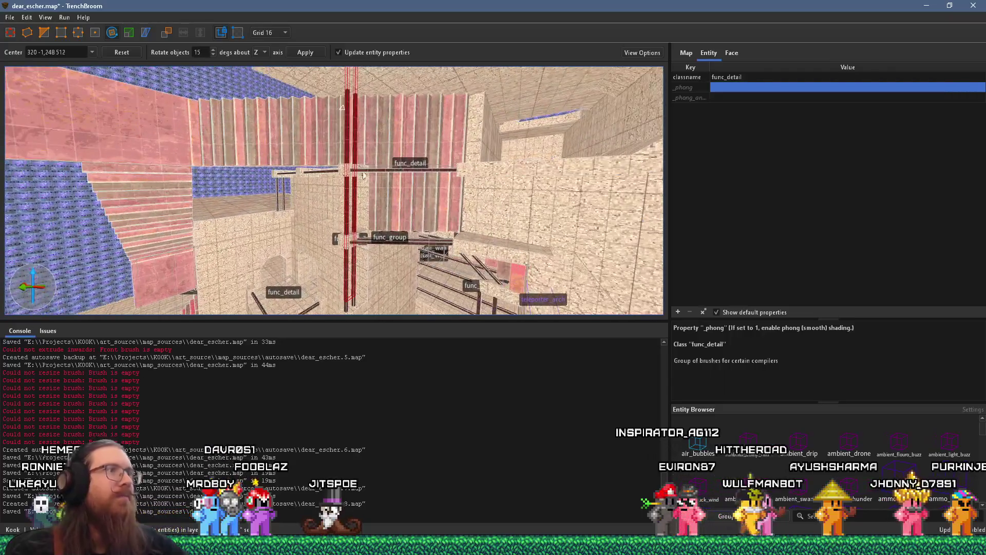
Step: Select the red staircase brushes and rotate them 90 degrees about Z
key(Escape)
click(355, 145)
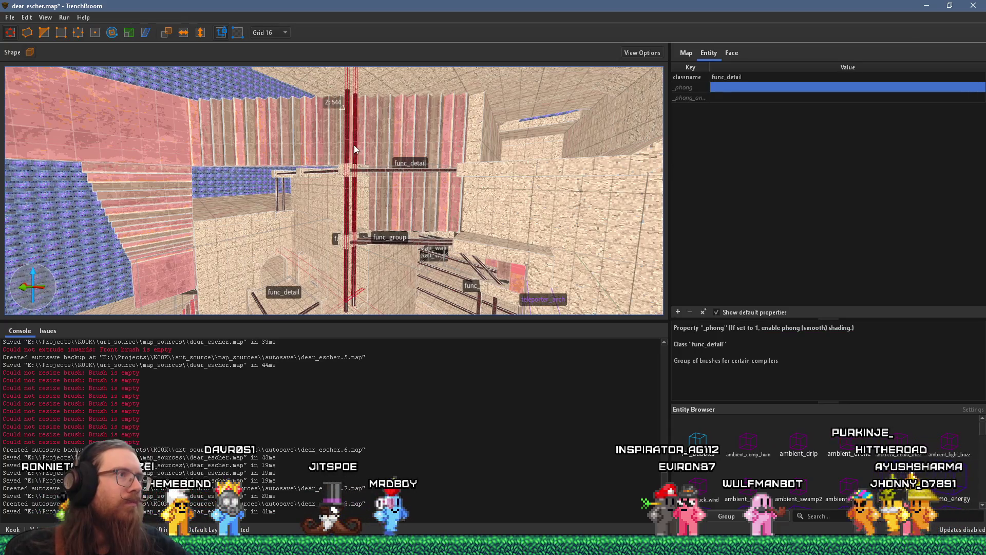
key(Escape)
drag(360, 165, 236, 158)
scroll(236, 158, up, 10)
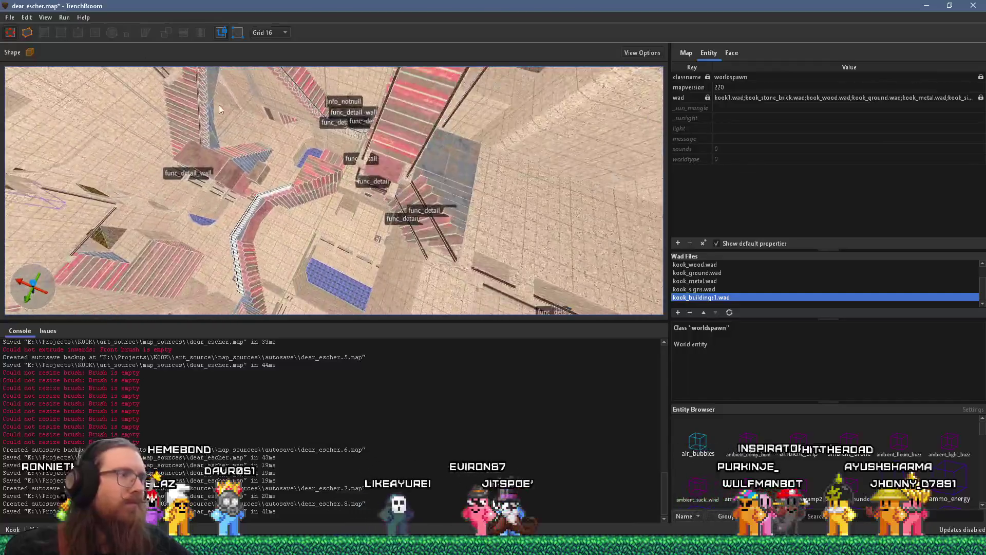
scroll(284, 156, down, 5)
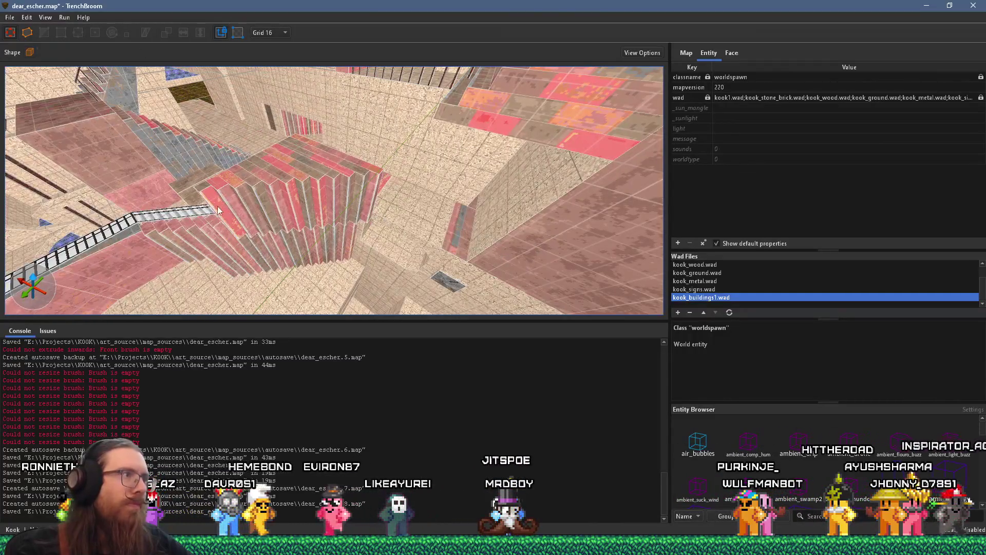
click(360, 188)
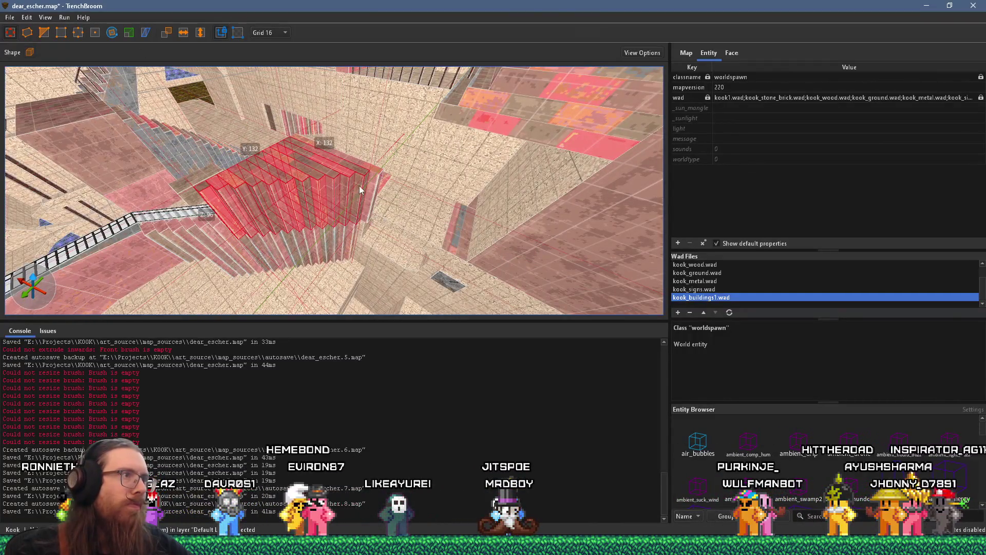
click(110, 33)
mouse_move(263, 216)
mouse_down()
mouse_move(354, 111)
mouse_move(323, 233)
mouse_move(371, 202)
mouse_move(256, 116)
mouse_move(227, 130)
mouse_up()
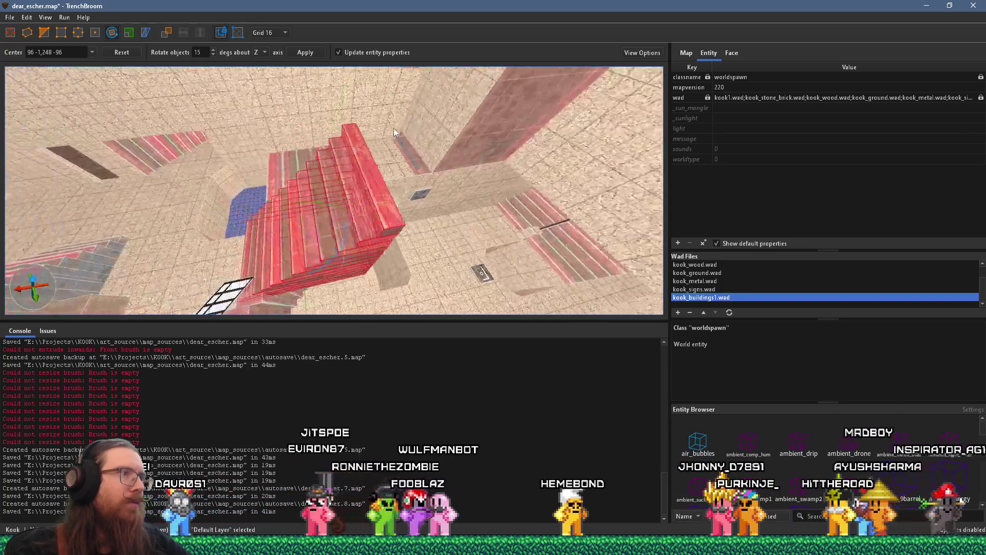
Step: Move the rotated staircase into the stairwell, shifting it 64 units along X
mouse_move(295, 206)
mouse_down()
mouse_move(381, 159)
mouse_move(377, 141)
mouse_move(409, 163)
mouse_move(389, 119)
mouse_move(441, 220)
mouse_move(436, 184)
mouse_up()
mouse_move(421, 221)
mouse_down()
mouse_move(364, 221)
mouse_move(280, 72)
mouse_move(365, 36)
mouse_move(473, 94)
mouse_move(478, 241)
mouse_move(456, 230)
mouse_move(464, 165)
mouse_move(374, 190)
mouse_move(308, 172)
mouse_move(335, 233)
mouse_move(392, 203)
mouse_move(372, 191)
mouse_move(383, 189)
mouse_up()
mouse_move(408, 127)
mouse_down()
mouse_move(325, 196)
mouse_move(457, 112)
mouse_move(391, 128)
mouse_up()
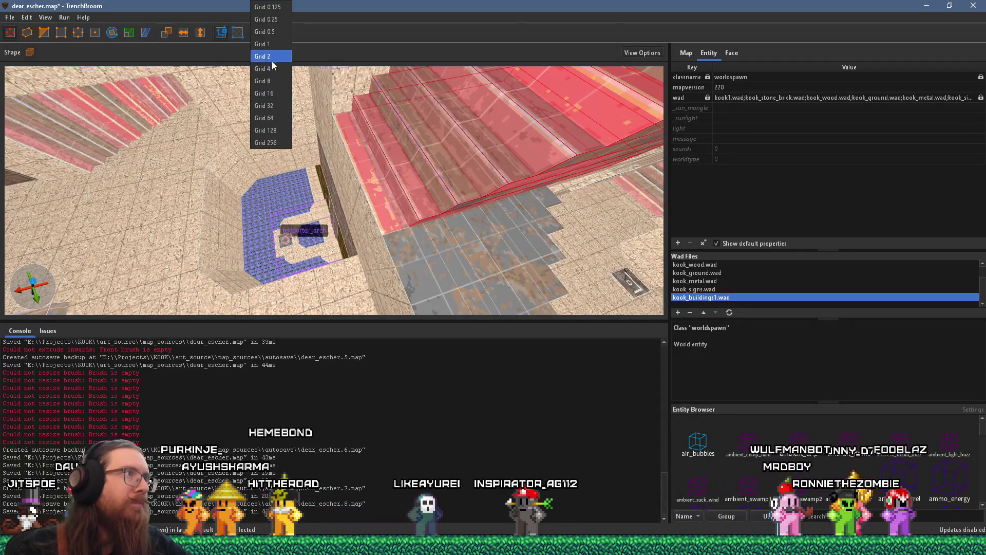
Step: Select a stair tread and inspect a single riser face's texture offsets and angle
mouse_move(440, 147)
mouse_down()
mouse_move(417, 174)
mouse_move(384, 183)
mouse_move(282, 136)
mouse_up()
scroll(282, 136, down, 5)
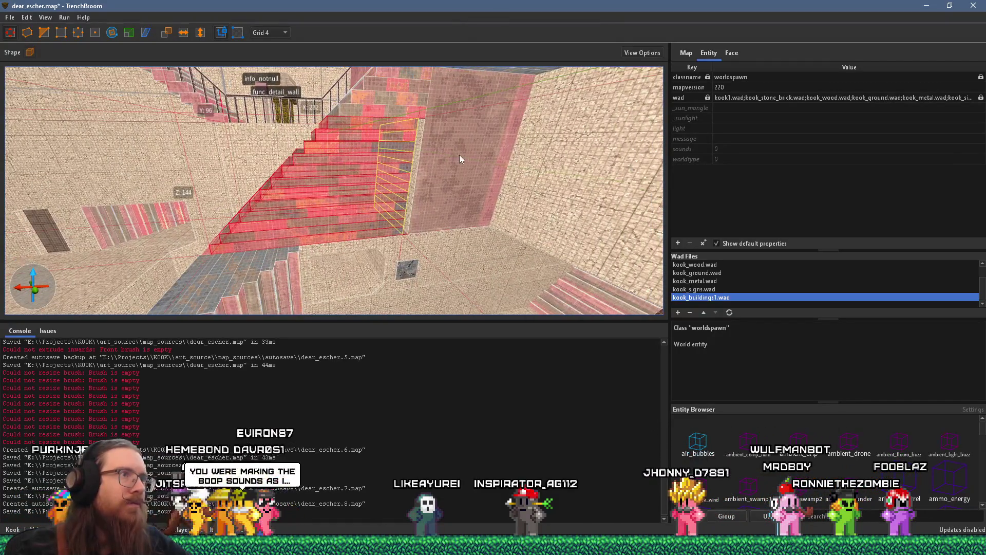
mouse_move(452, 141)
mouse_down()
mouse_move(304, 108)
mouse_move(464, 104)
mouse_move(399, 156)
mouse_move(356, 122)
mouse_move(337, 184)
mouse_move(350, 193)
mouse_up()
click(335, 255)
click(731, 53)
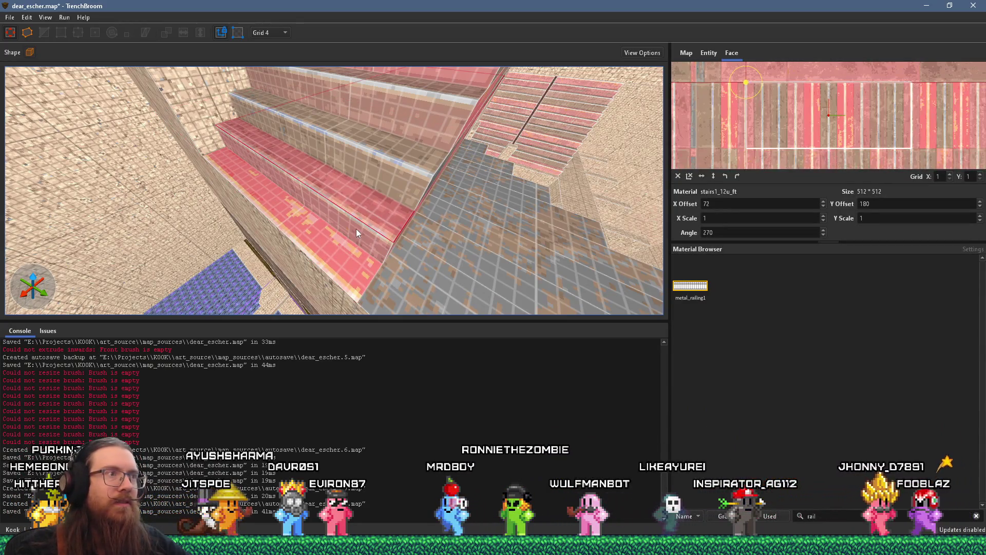
shift+click(356, 230)
key(Escape)
Step: Look over the stair railings from above and select the railing brush
drag(408, 111, 355, 187)
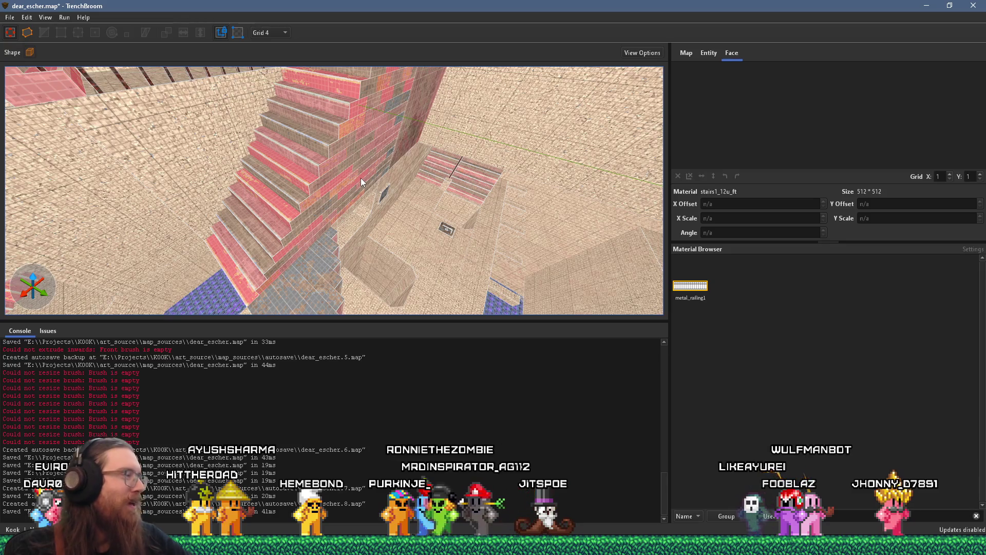
mouse_move(361, 177)
mouse_down()
mouse_move(368, 149)
mouse_move(318, 125)
mouse_up()
mouse_move(389, 178)
mouse_down()
mouse_move(432, 143)
mouse_move(314, 162)
mouse_move(200, 163)
mouse_move(387, 124)
mouse_move(393, 75)
mouse_move(387, 103)
mouse_move(390, 95)
mouse_move(367, 121)
mouse_move(424, 141)
mouse_move(360, 211)
mouse_move(357, 244)
mouse_move(373, 270)
mouse_move(376, 255)
mouse_move(396, 308)
mouse_move(367, 199)
mouse_move(454, 185)
mouse_move(391, 147)
mouse_move(408, 200)
mouse_move(189, 149)
mouse_move(323, 109)
mouse_move(263, 129)
mouse_move(371, 165)
mouse_move(338, 195)
mouse_move(254, 208)
mouse_move(349, 200)
mouse_move(321, 208)
mouse_move(345, 186)
mouse_move(298, 169)
mouse_move(353, 164)
mouse_move(339, 205)
mouse_move(377, 174)
mouse_move(371, 122)
mouse_move(404, 75)
mouse_move(434, 94)
mouse_move(458, 91)
mouse_move(373, 159)
mouse_move(316, 155)
mouse_up()
click(249, 168)
mouse_move(265, 168)
mouse_down()
mouse_move(320, 185)
mouse_move(292, 206)
mouse_move(470, 235)
mouse_move(334, 209)
mouse_move(319, 242)
mouse_move(312, 215)
mouse_move(332, 245)
mouse_move(329, 229)
mouse_move(172, 161)
mouse_move(454, 200)
mouse_move(416, 216)
mouse_up()
mouse_move(489, 239)
mouse_down()
mouse_move(481, 193)
mouse_move(405, 177)
mouse_move(470, 159)
mouse_up()
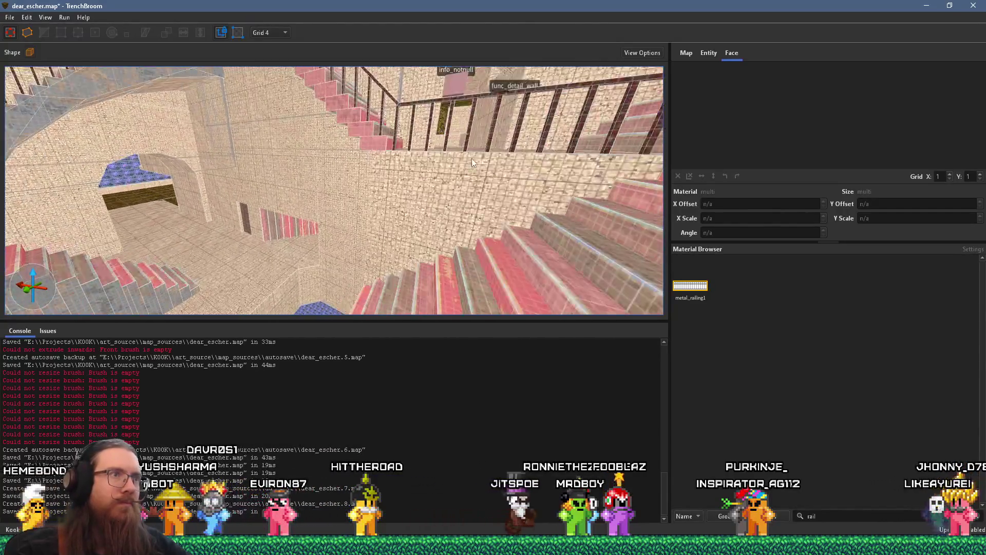
click(650, 146)
mouse_move(650, 146)
mouse_down()
mouse_move(527, 191)
mouse_move(435, 139)
mouse_move(441, 216)
mouse_move(359, 168)
mouse_move(362, 214)
mouse_up()
click(362, 214)
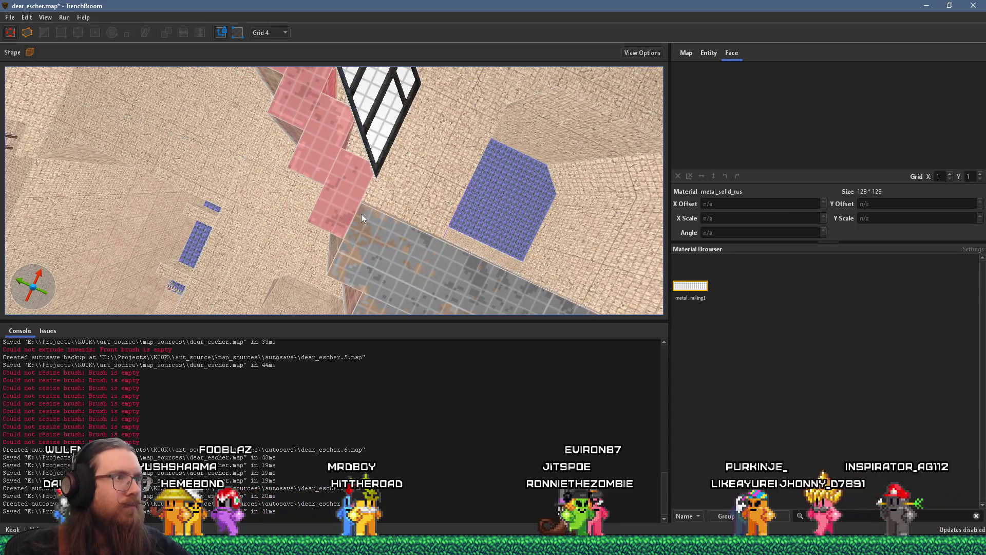
click(415, 103)
mouse_move(415, 102)
mouse_down()
mouse_move(284, 163)
mouse_move(256, 152)
mouse_move(274, 198)
mouse_move(253, 75)
mouse_move(288, 96)
mouse_move(314, 124)
mouse_move(309, 141)
mouse_up()
click(271, 237)
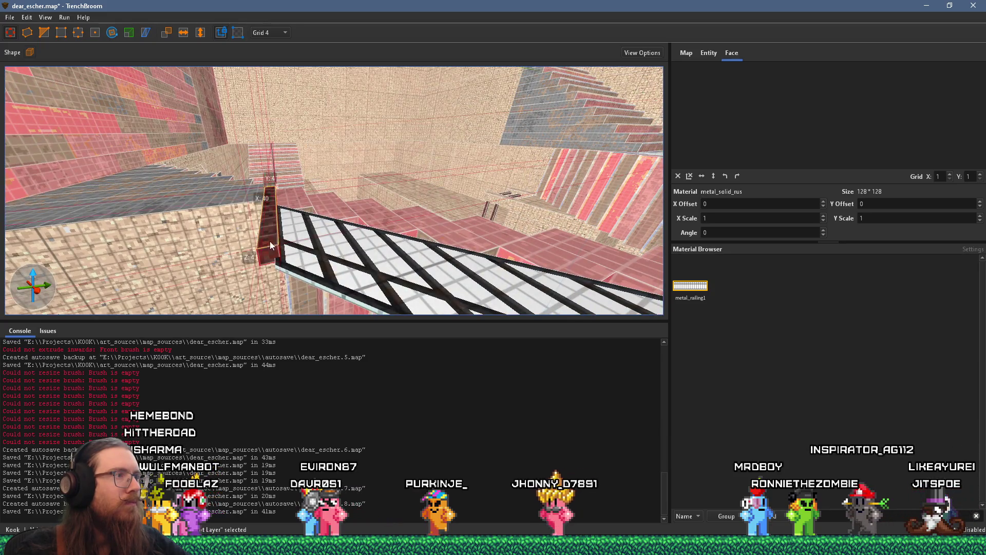
mouse_move(272, 263)
mouse_down()
mouse_move(281, 224)
mouse_move(513, 237)
mouse_up()
Step: Select the left stair railing and nudge it slightly into place
ctrl+click(554, 245)
scroll(554, 245, down, 3)
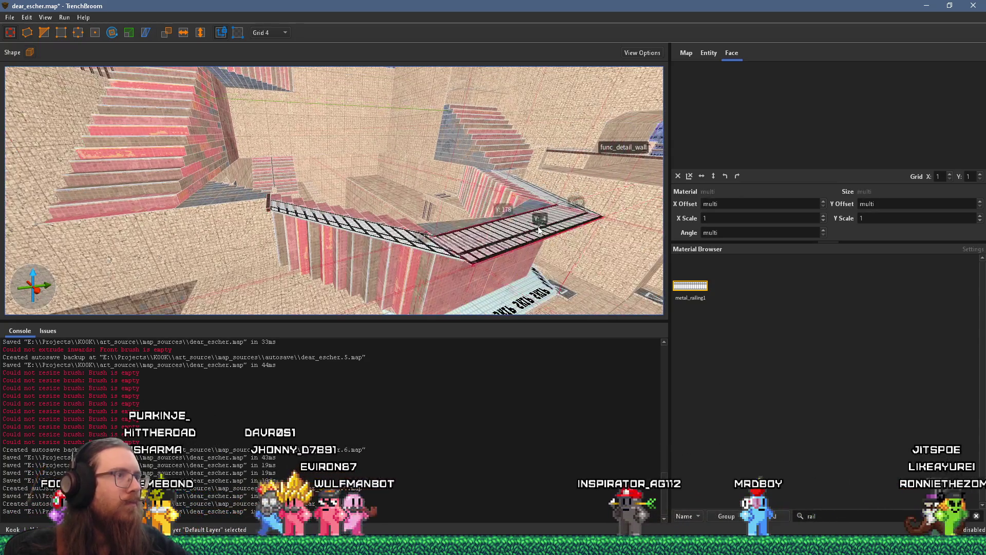
click(186, 211)
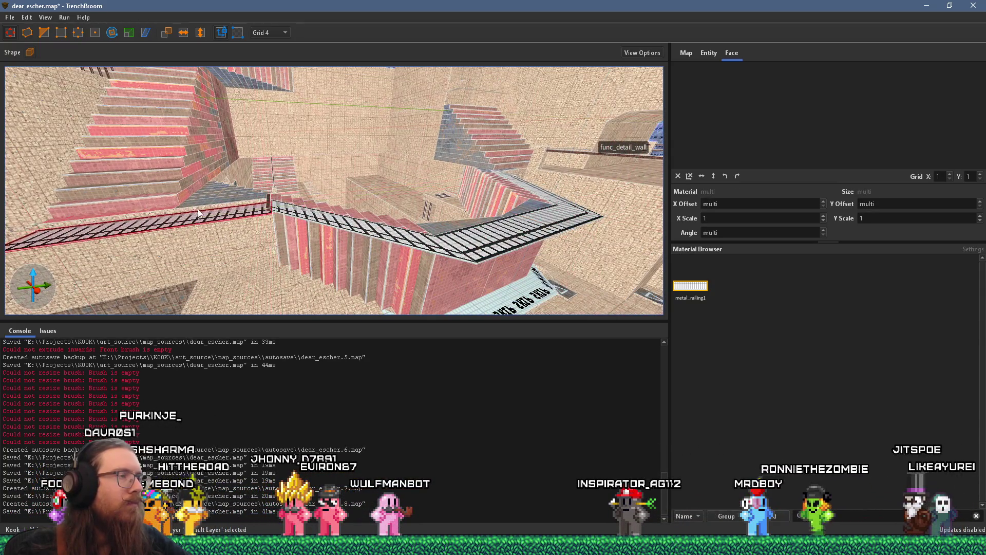
scroll(195, 213, up, 5)
drag(342, 214, 343, 208)
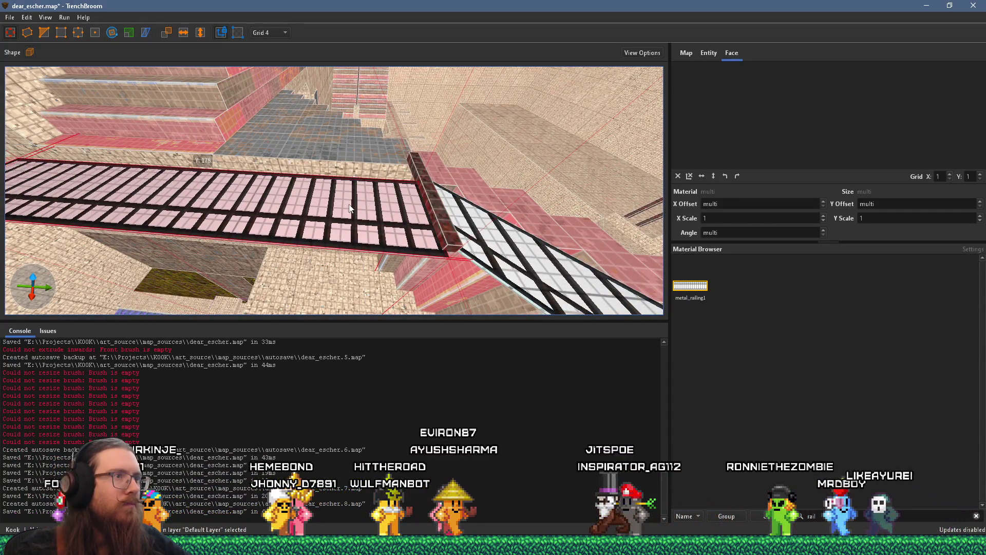
scroll(352, 190, down, 4)
scroll(329, 152, up, 6)
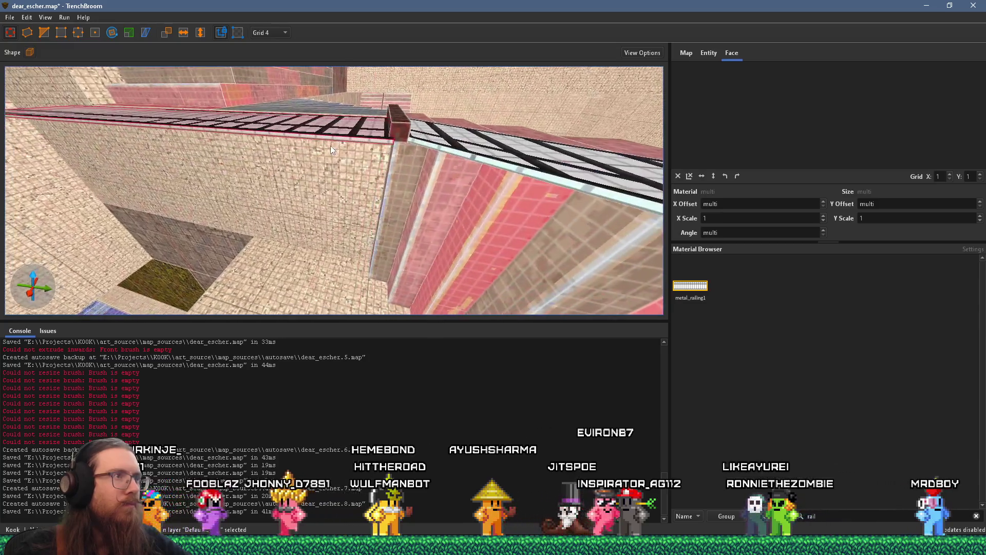
scroll(340, 159, up, 6)
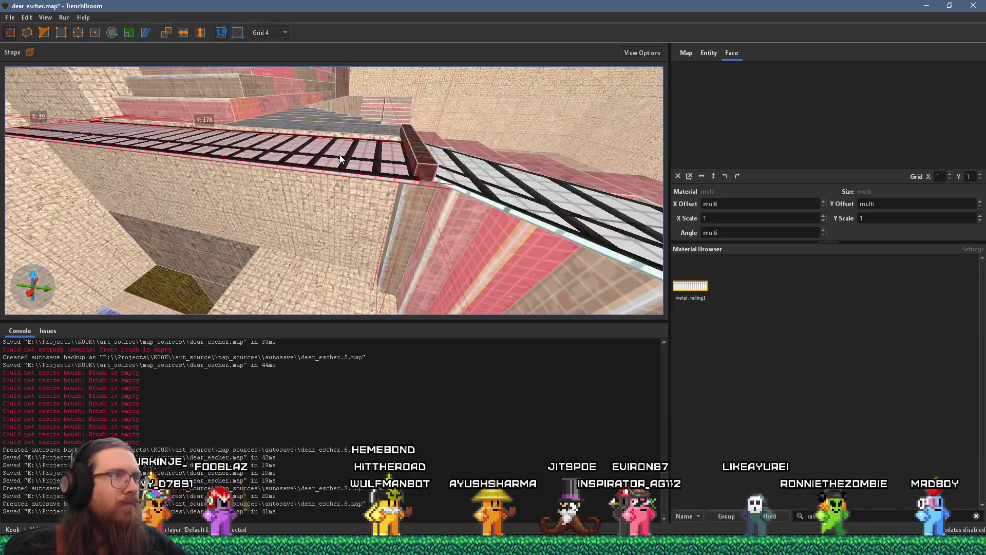
scroll(341, 174, down, 5)
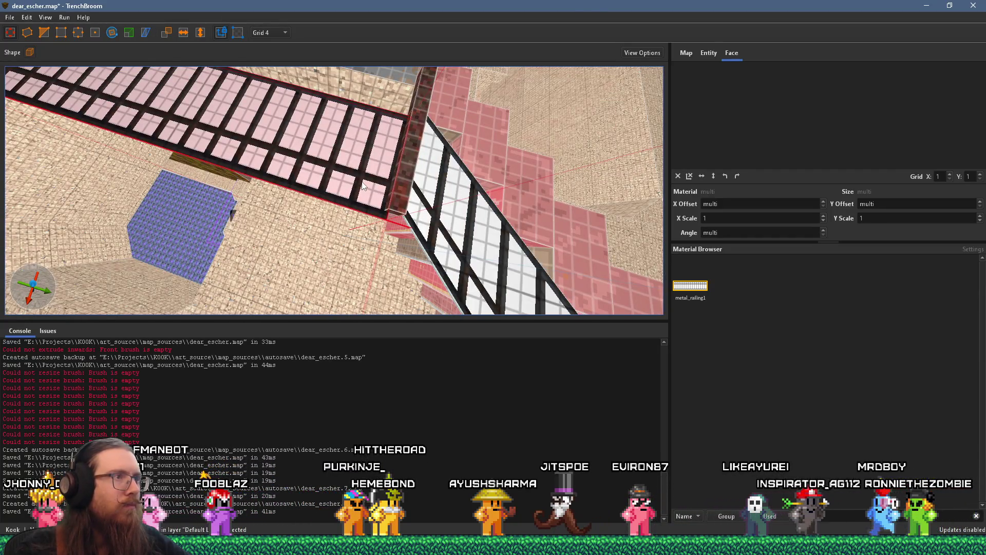
mouse_move(335, 169)
mouse_down()
mouse_move(384, 199)
mouse_move(112, 152)
mouse_up()
mouse_move(375, 208)
mouse_down()
mouse_move(329, 183)
mouse_move(343, 176)
mouse_move(391, 216)
mouse_move(382, 191)
mouse_move(436, 209)
mouse_up()
Step: Select the whole dark red post brush beside the railing
scroll(348, 187, down, 3)
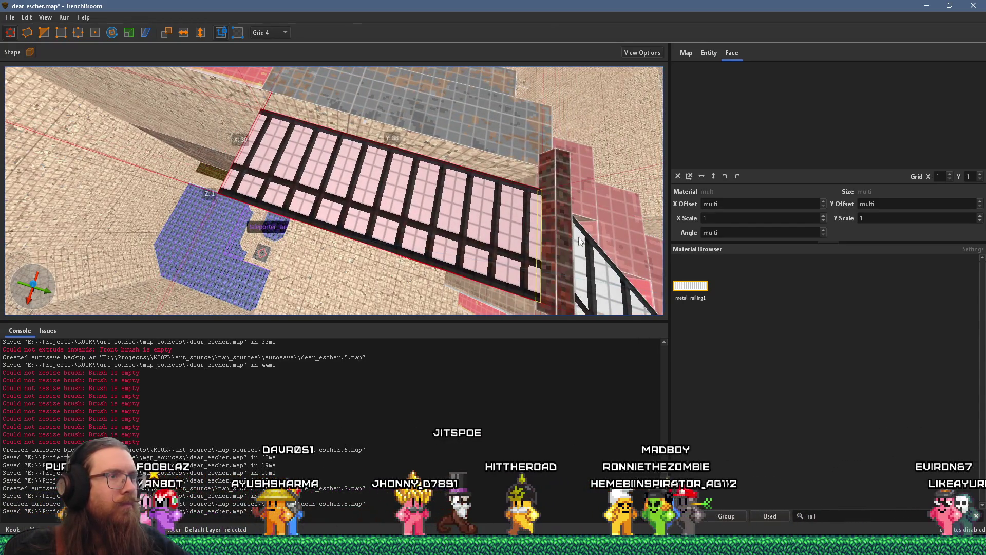
mouse_move(577, 237)
mouse_down()
mouse_move(382, 199)
mouse_move(403, 217)
mouse_up()
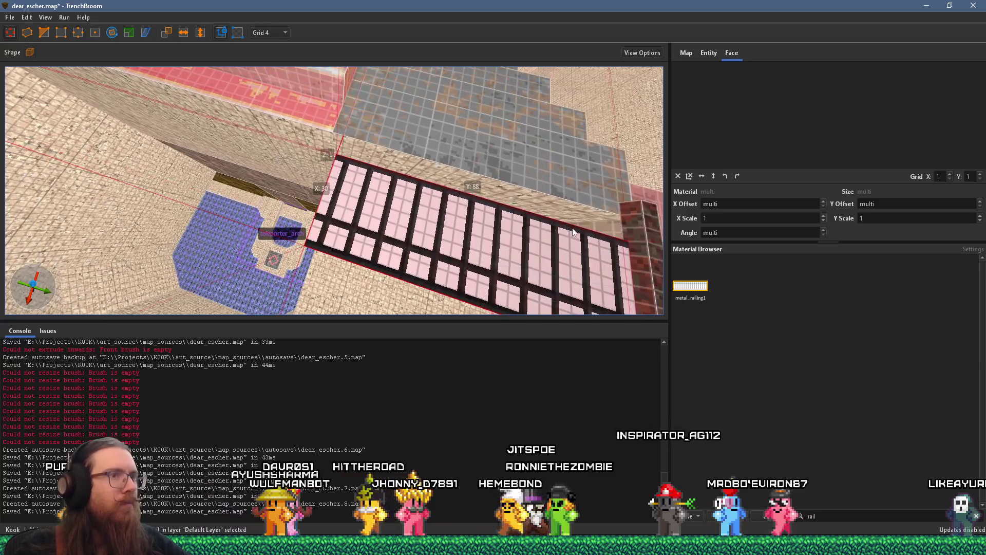
scroll(571, 230, down, 3)
click(514, 225)
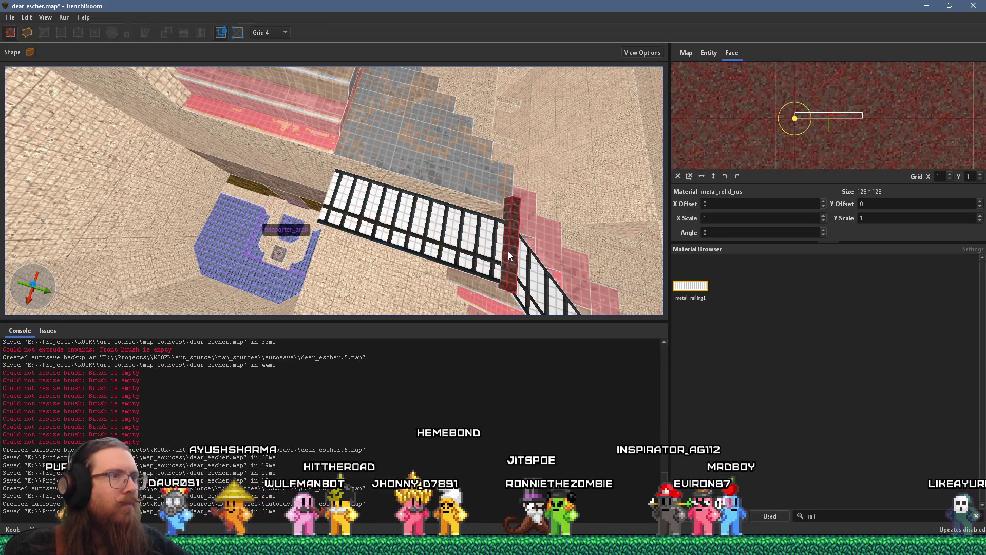
click(515, 242)
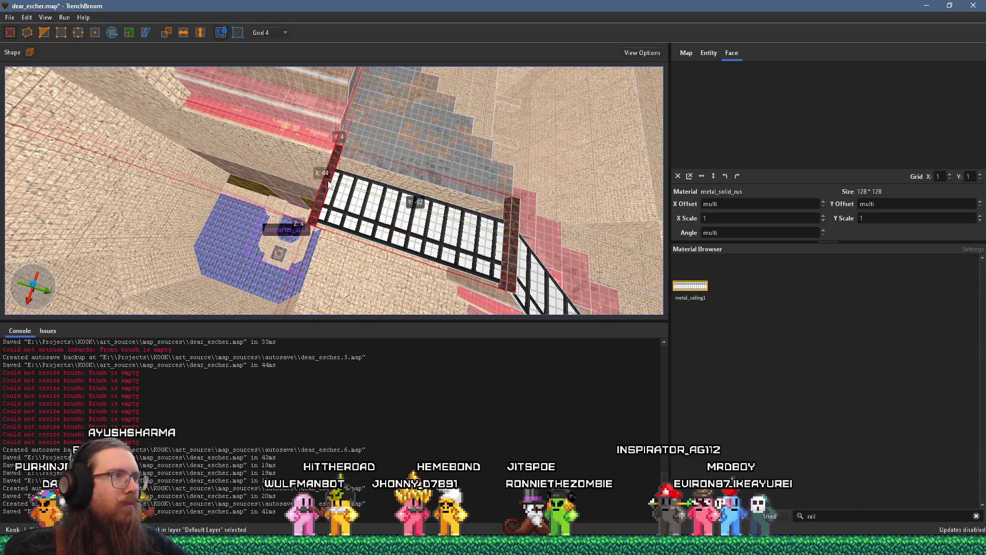
Step: Select only the dark red handrail beam and drag its end out to 52 units
drag(329, 184, 282, 158)
click(273, 137)
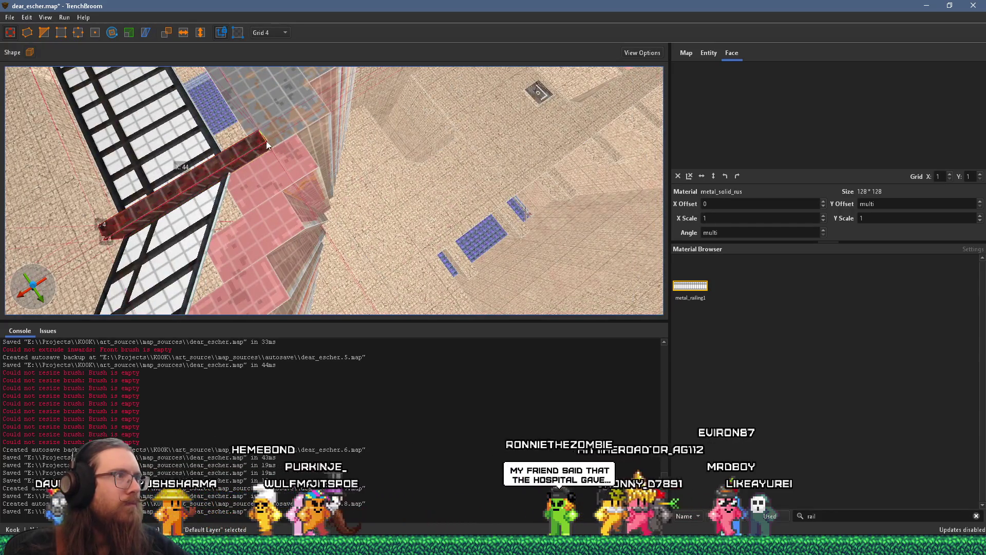
ctrl+click(313, 127)
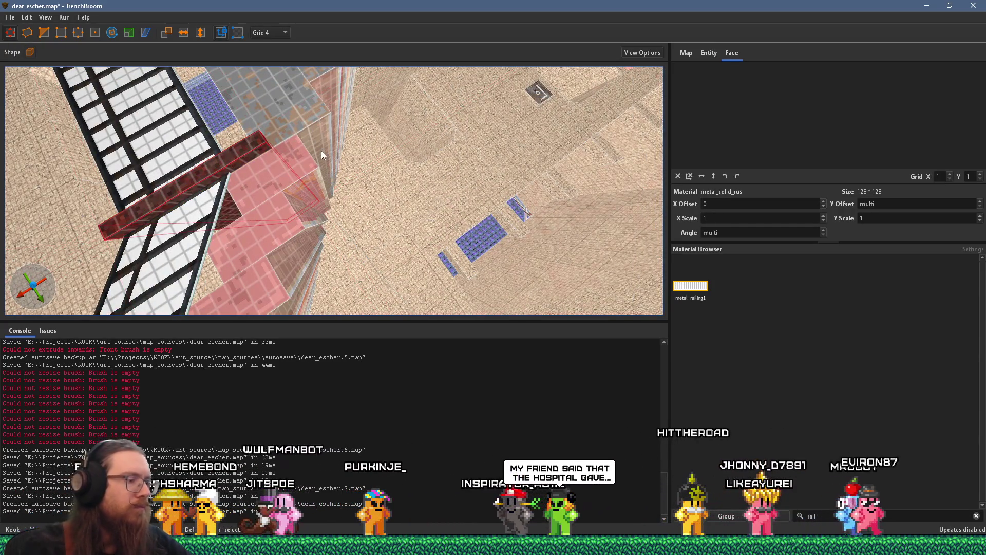
ctrl+click(322, 150)
mouse_move(280, 132)
mouse_down()
mouse_move(307, 125)
mouse_move(240, 135)
mouse_move(359, 149)
mouse_up()
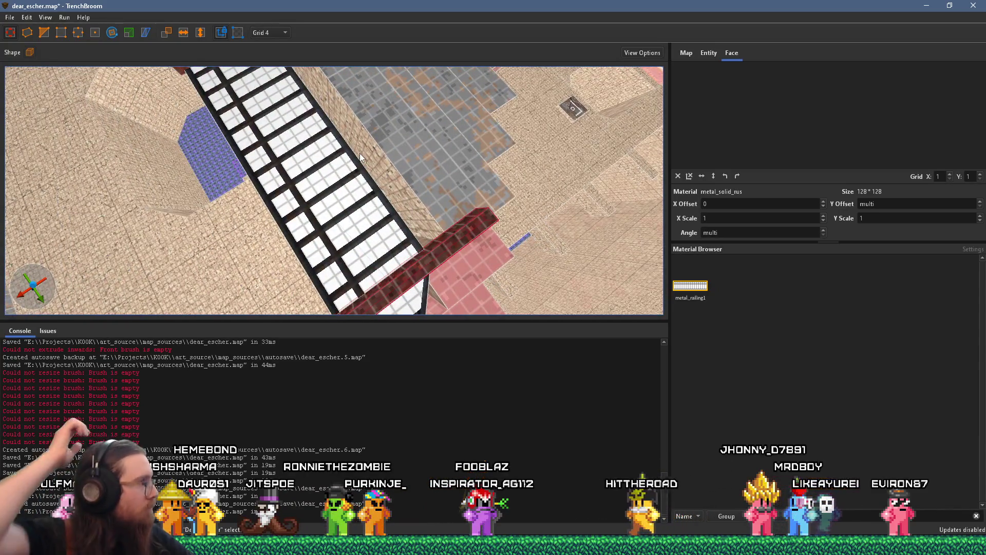
mouse_move(360, 153)
mouse_down()
mouse_move(437, 263)
mouse_move(399, 261)
mouse_move(411, 263)
mouse_move(396, 286)
mouse_up()
Step: Convert the selected metal stair railing brush into a func_detail_fence via Create Brush Entity > Func
mouse_move(362, 196)
mouse_down()
mouse_move(349, 193)
mouse_move(374, 149)
mouse_move(408, 137)
mouse_up()
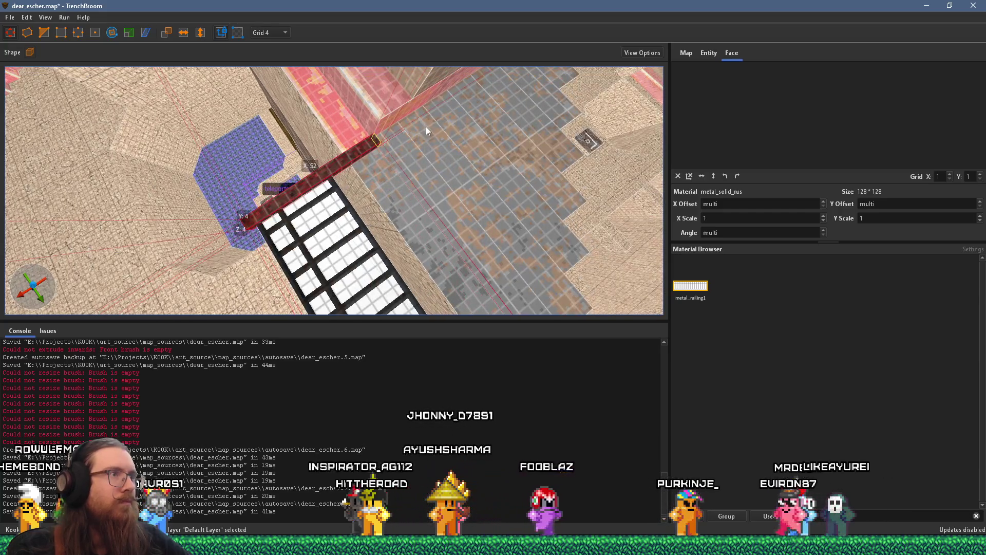
scroll(396, 164, down, 3)
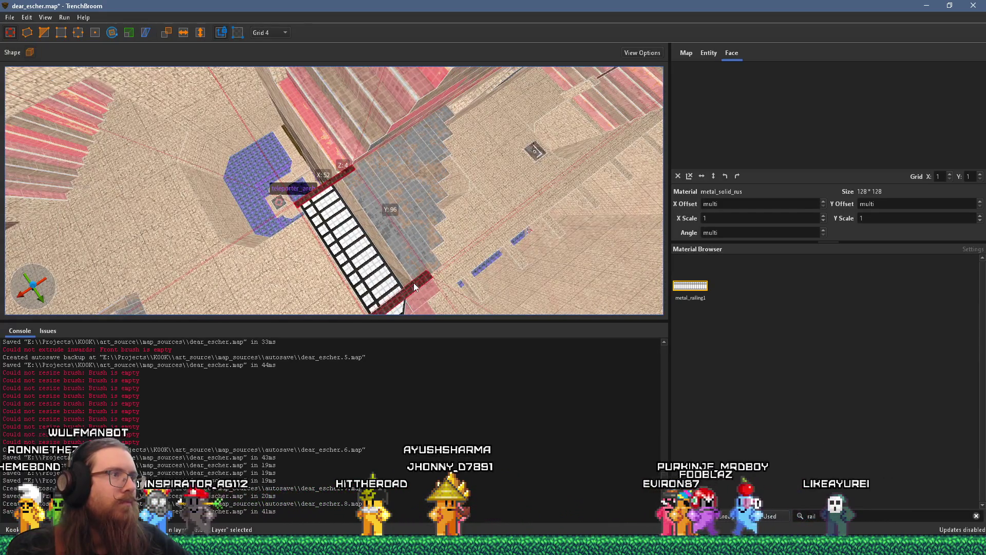
right_click(415, 287)
mouse_move(492, 477)
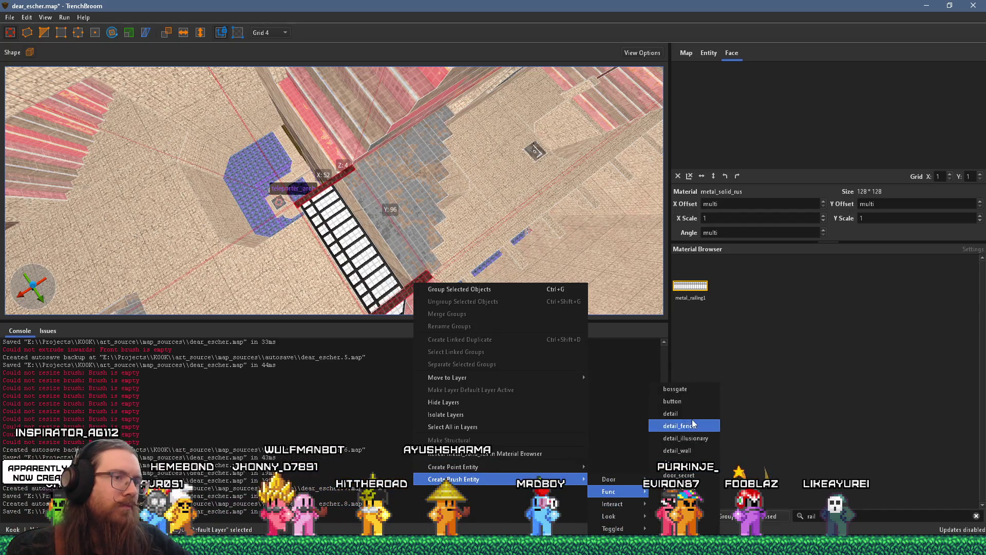
click(694, 452)
click(656, 413)
mouse_move(625, 393)
mouse_down()
mouse_move(436, 291)
mouse_move(501, 220)
mouse_move(404, 237)
mouse_move(283, 233)
mouse_move(256, 248)
mouse_up()
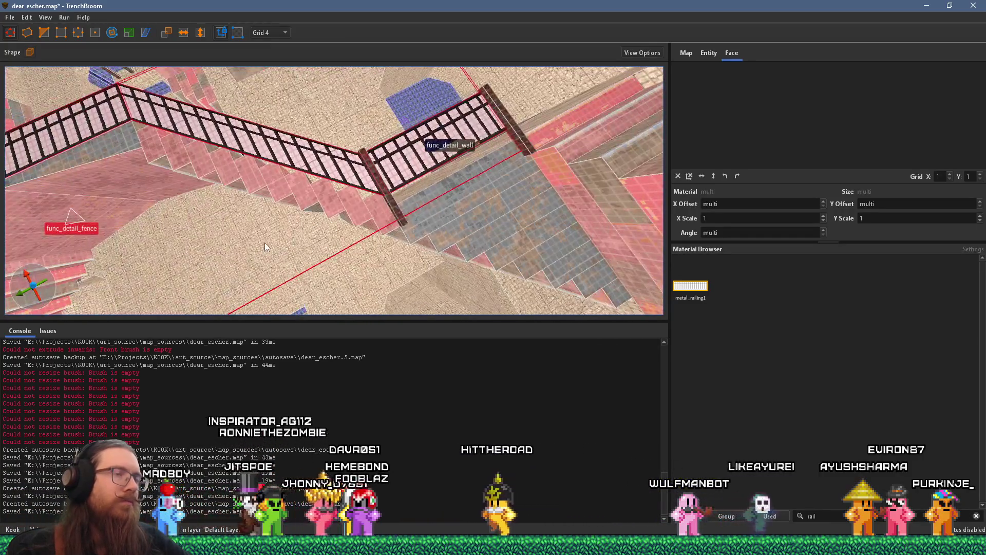
Step: Toggle the Rotate tool on and back off without rotating the fence
mouse_move(267, 208)
mouse_down()
mouse_move(279, 184)
mouse_move(305, 178)
mouse_move(336, 208)
mouse_move(344, 161)
mouse_up()
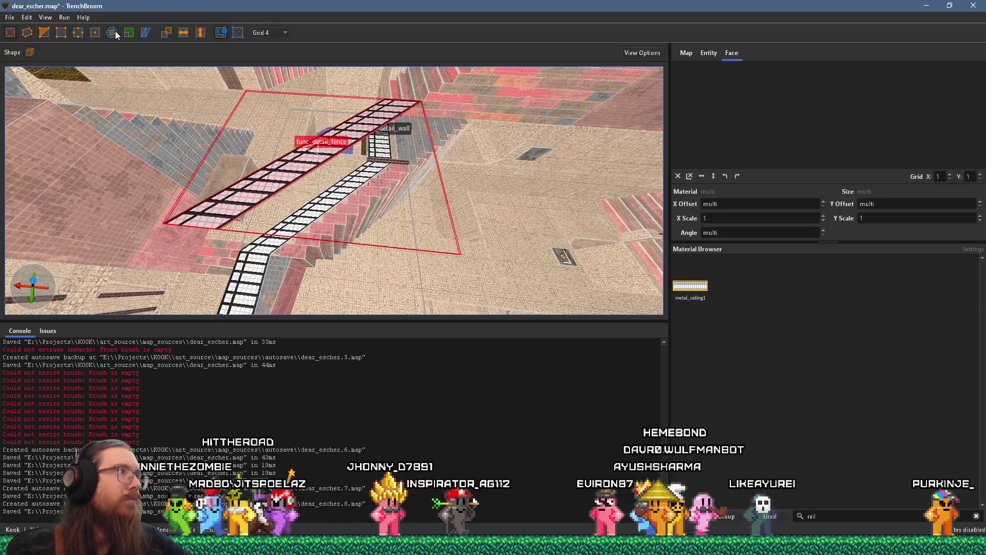
click(113, 32)
mouse_move(313, 97)
mouse_down()
mouse_move(412, 79)
mouse_move(424, 140)
mouse_move(496, 140)
mouse_move(411, 168)
mouse_up()
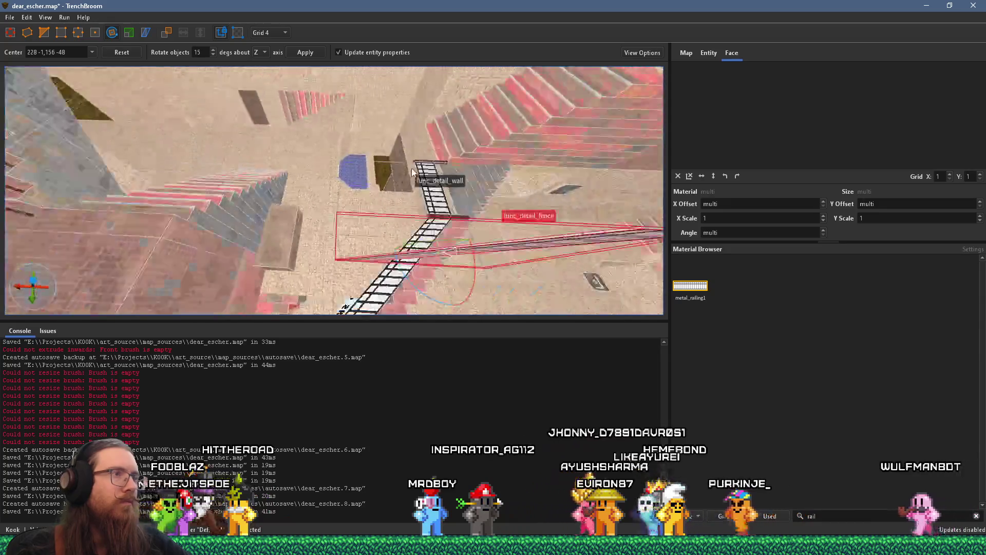
click(7, 35)
Step: Slide the func_detail_fence railing along the X axis so it lines up with the stairs
mouse_move(266, 154)
mouse_down()
mouse_move(488, 88)
mouse_move(406, 195)
mouse_move(417, 162)
mouse_move(454, 163)
mouse_move(377, 101)
mouse_move(338, 153)
mouse_move(343, 190)
mouse_move(368, 144)
mouse_move(382, 149)
mouse_move(371, 104)
mouse_move(420, 255)
mouse_move(365, 205)
mouse_move(322, 264)
mouse_move(289, 262)
mouse_move(305, 255)
mouse_move(299, 260)
mouse_move(322, 181)
mouse_move(353, 142)
mouse_up()
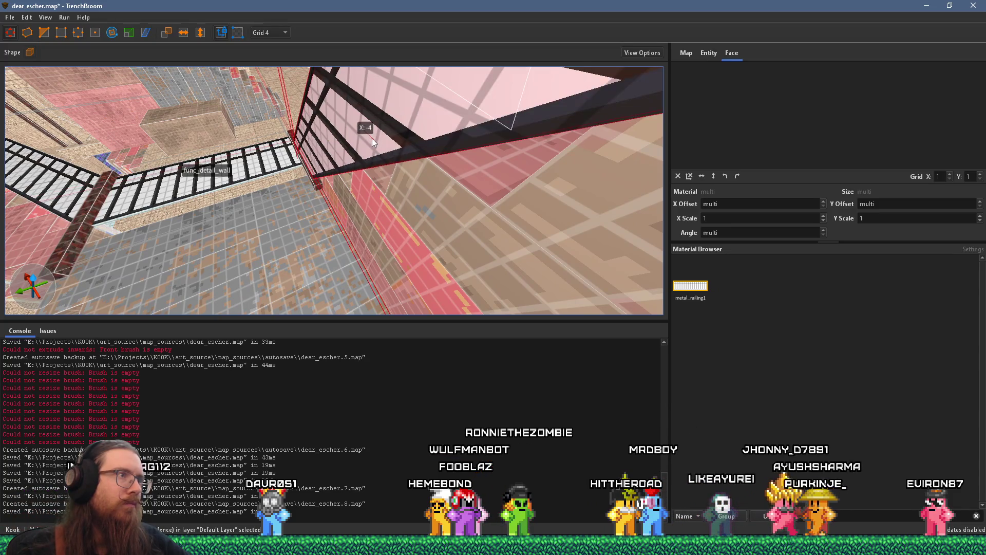
mouse_move(372, 140)
mouse_down()
mouse_move(359, 124)
mouse_move(342, 135)
mouse_move(294, 125)
mouse_move(350, 158)
mouse_move(392, 144)
mouse_move(359, 154)
mouse_move(375, 132)
mouse_move(362, 181)
mouse_up()
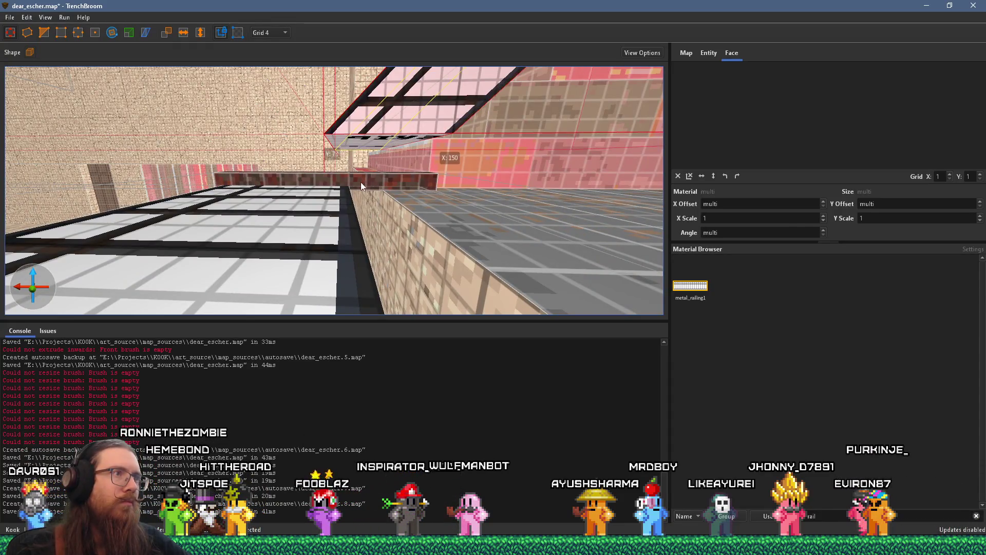
drag(391, 152, 303, 288)
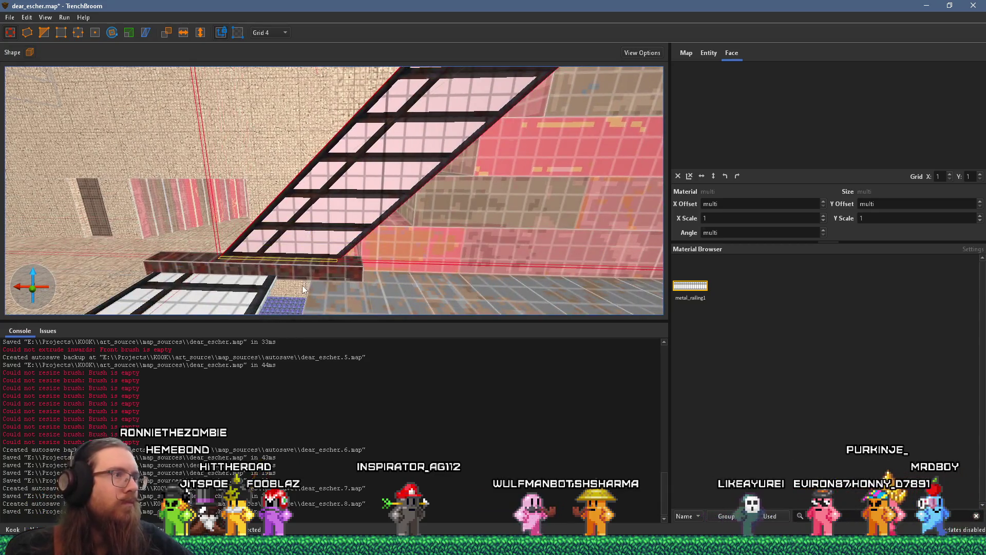
scroll(300, 282, down, 5)
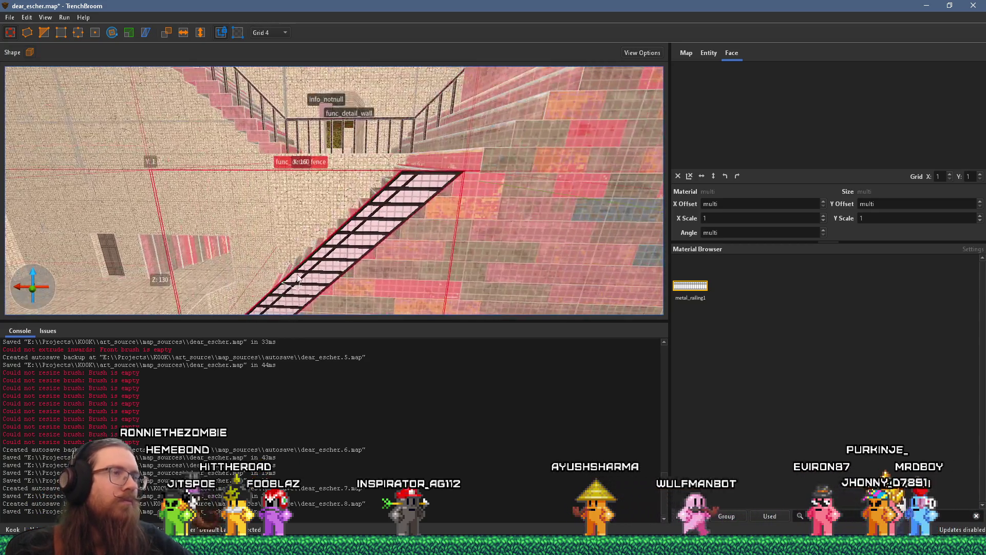
mouse_move(310, 248)
mouse_down()
mouse_move(329, 214)
mouse_move(405, 190)
mouse_move(469, 69)
mouse_move(309, 204)
mouse_move(300, 217)
mouse_move(318, 234)
mouse_up()
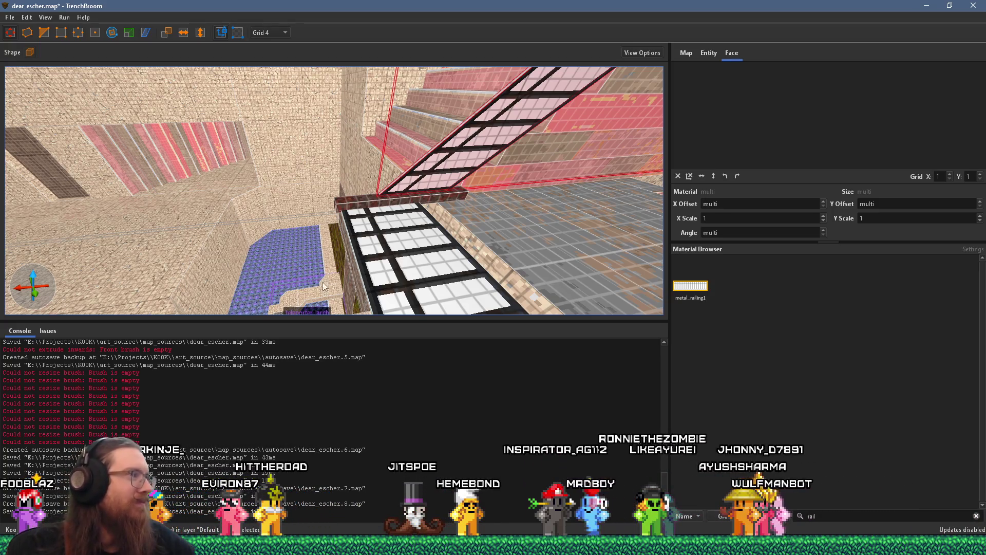
mouse_move(415, 219)
mouse_down()
mouse_move(443, 166)
mouse_move(375, 244)
mouse_move(431, 177)
mouse_move(380, 213)
mouse_up()
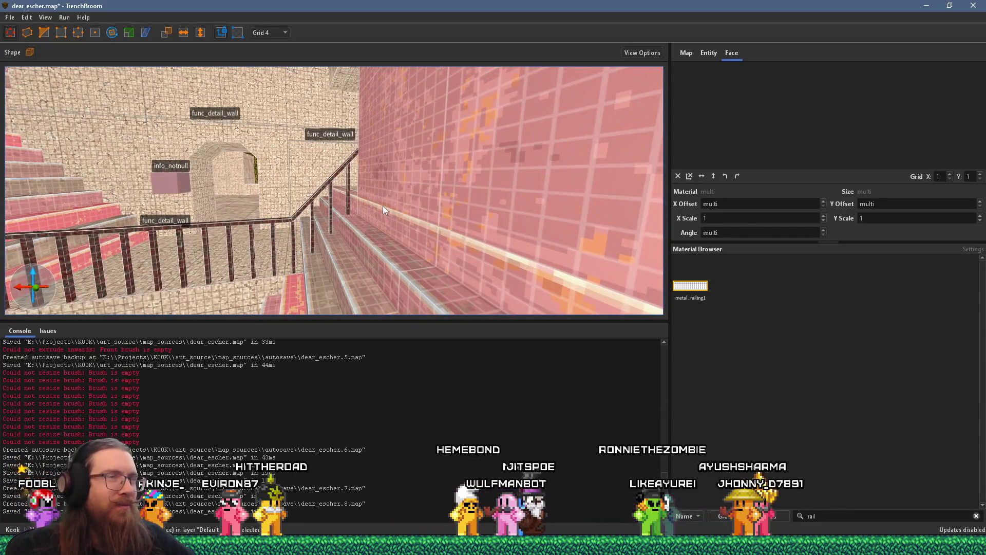
mouse_move(383, 205)
mouse_down()
mouse_move(390, 196)
mouse_move(366, 176)
mouse_move(341, 197)
mouse_move(378, 161)
mouse_move(408, 206)
mouse_move(412, 189)
mouse_move(340, 90)
mouse_move(345, 162)
mouse_move(310, 195)
mouse_move(332, 184)
mouse_move(393, 184)
mouse_move(369, 218)
mouse_move(504, 84)
mouse_move(419, 147)
mouse_move(369, 94)
mouse_move(419, 150)
mouse_move(426, 180)
mouse_move(345, 223)
mouse_move(314, 136)
mouse_move(295, 249)
mouse_up()
mouse_move(297, 230)
mouse_down()
mouse_move(232, 163)
mouse_move(233, 138)
mouse_move(274, 215)
mouse_up()
click(293, 222)
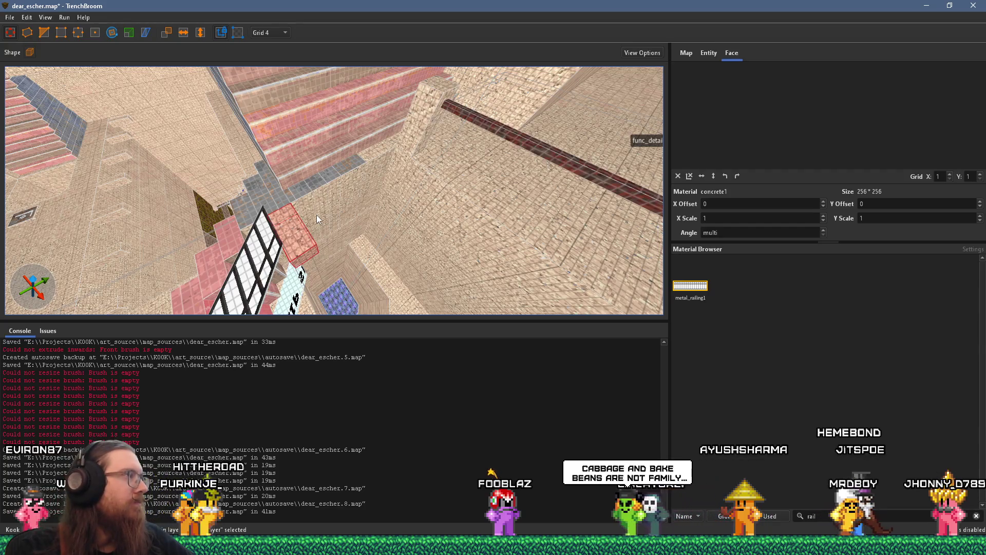
mouse_move(334, 200)
mouse_down()
mouse_move(315, 248)
mouse_move(321, 229)
mouse_move(359, 206)
mouse_up()
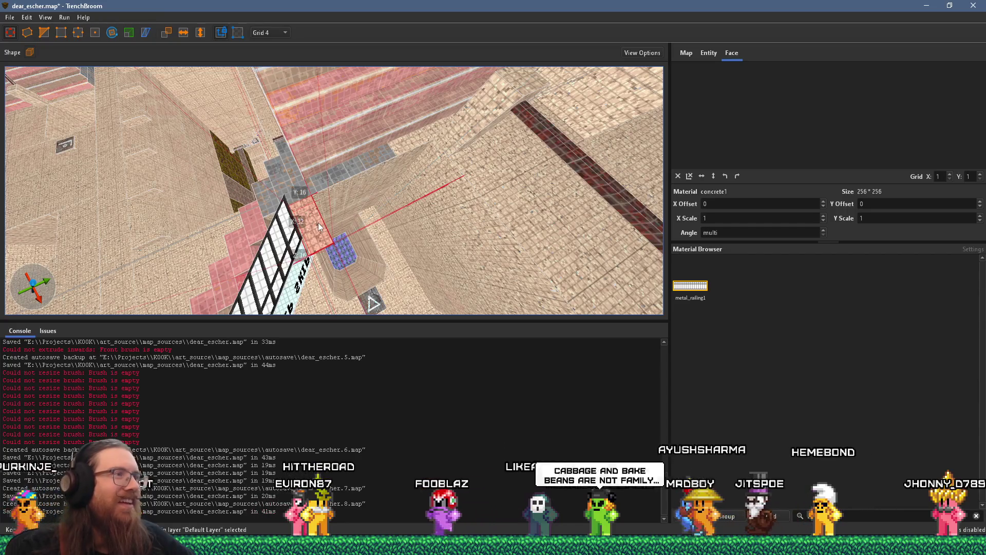
Step: Set the grid to 16 and drag the concrete block toward the wall handrail
click(268, 32)
click(280, 92)
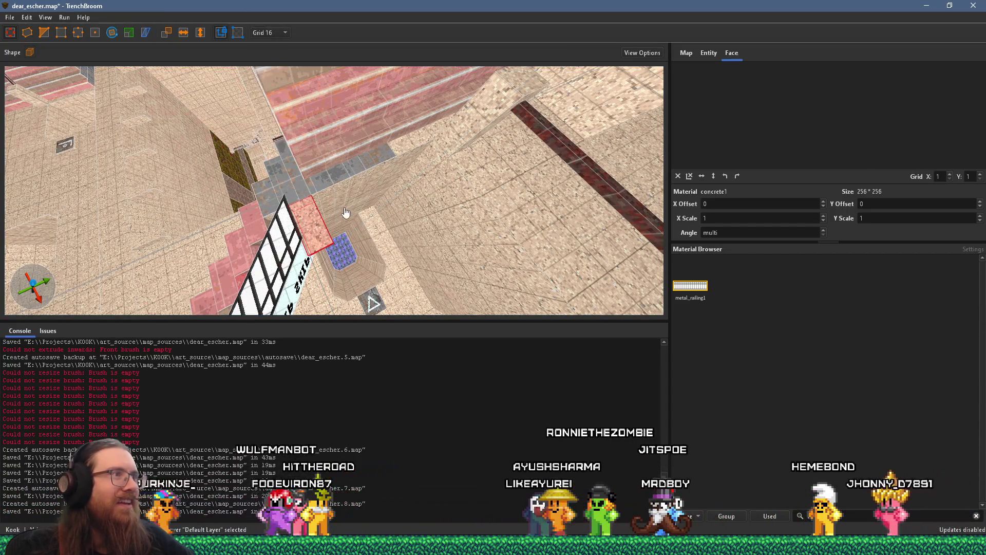
mouse_move(317, 230)
mouse_down()
mouse_move(448, 172)
mouse_move(437, 189)
mouse_up()
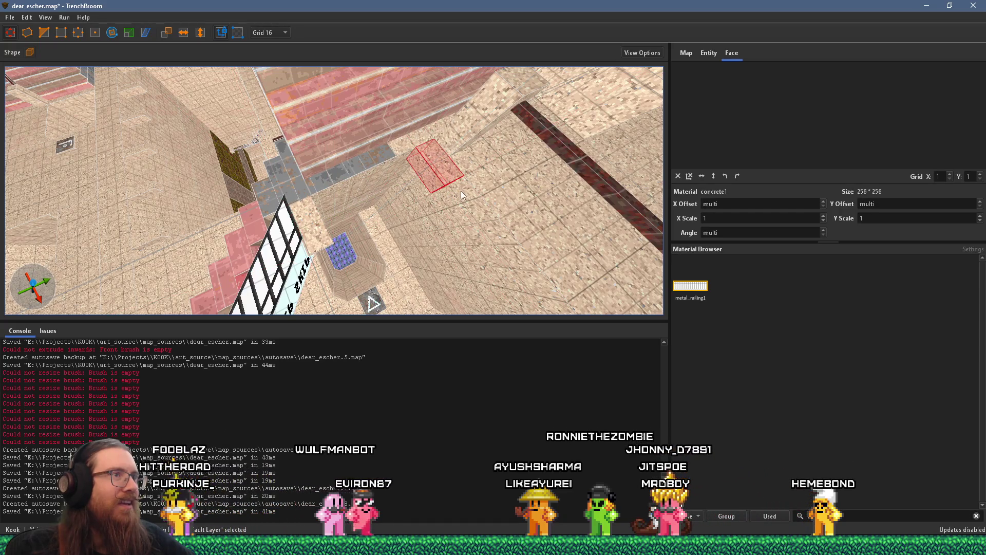
Step: Select a vertical wall face and set its texture Y offset to 48
shift+click(461, 190)
shift+click(452, 165)
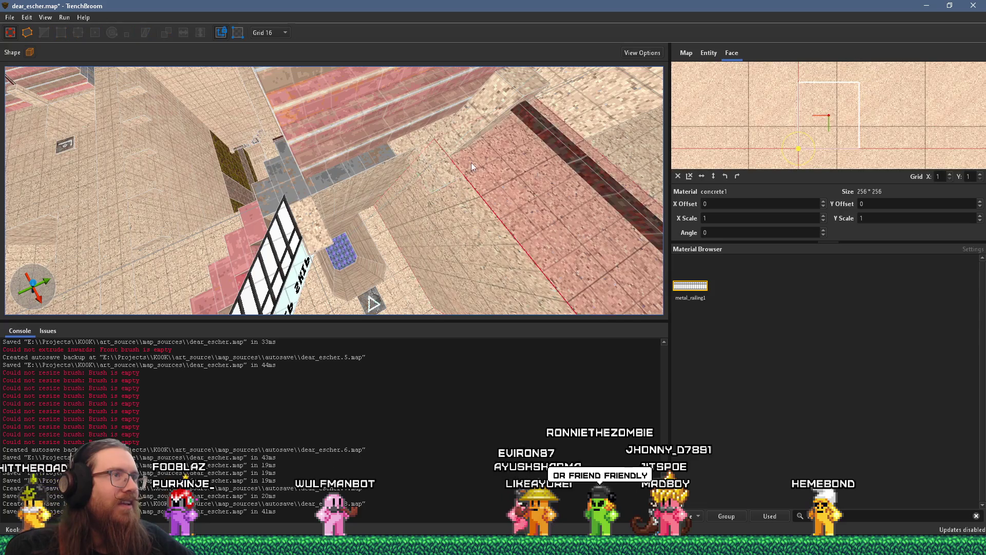
mouse_move(426, 188)
mouse_down()
mouse_move(369, 134)
mouse_move(378, 100)
mouse_move(384, 105)
mouse_move(362, 106)
mouse_move(379, 144)
mouse_move(379, 179)
mouse_move(341, 153)
mouse_move(362, 195)
mouse_move(361, 224)
mouse_move(352, 189)
mouse_move(365, 150)
mouse_move(366, 258)
mouse_move(338, 260)
mouse_move(331, 231)
mouse_move(335, 254)
mouse_move(346, 229)
mouse_move(316, 204)
mouse_move(362, 222)
mouse_move(366, 171)
mouse_move(398, 209)
mouse_move(345, 217)
mouse_move(382, 235)
mouse_up()
shift+click(372, 117)
click(376, 209)
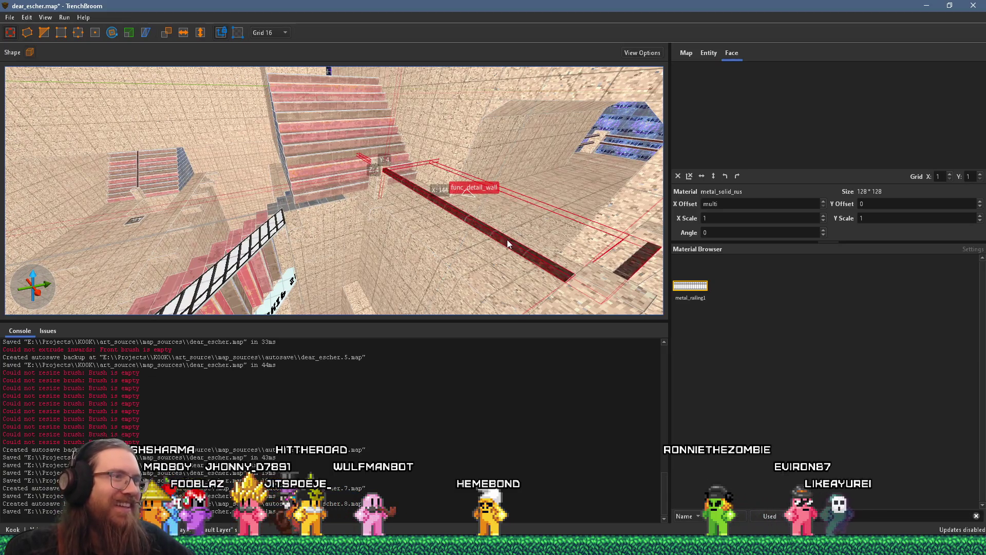
key(Escape)
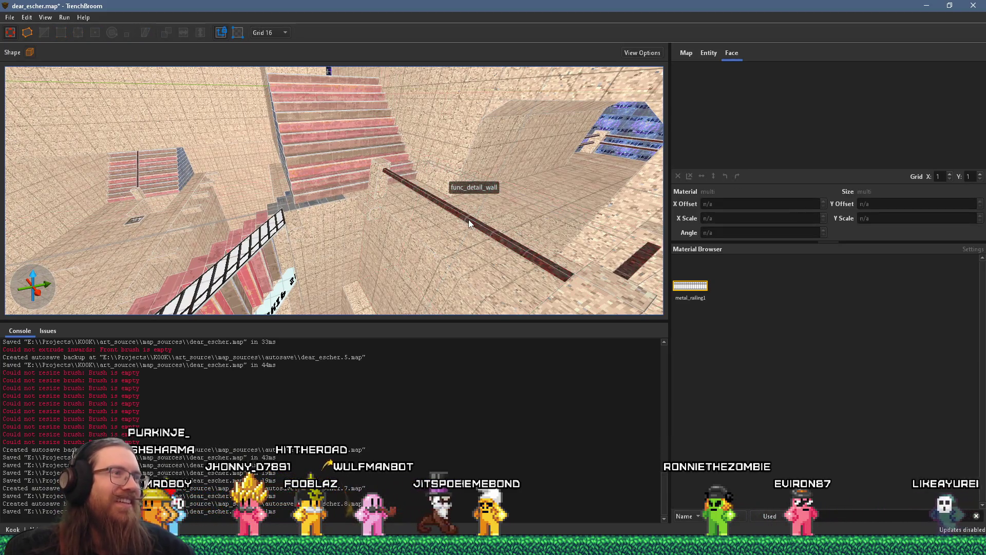
Step: Try extending the handrail further up the stairs, then undo the extension
click(468, 223)
mouse_move(389, 176)
mouse_down()
mouse_move(340, 156)
mouse_move(356, 177)
mouse_up()
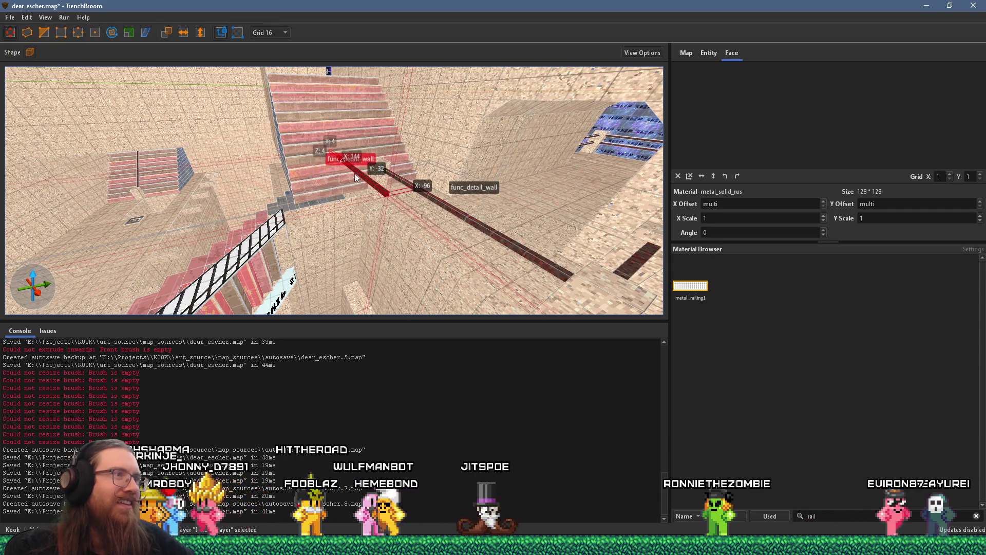
key(ctrl+z)
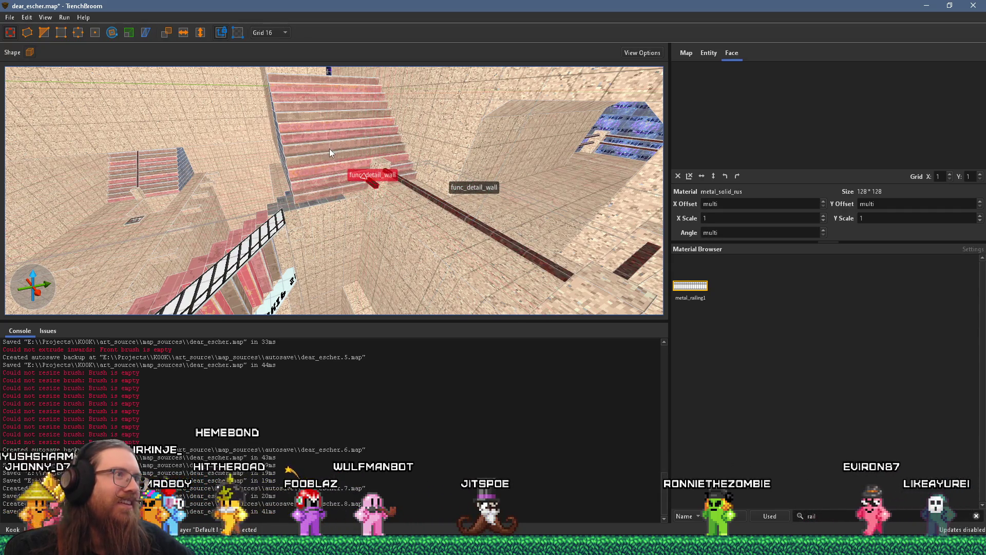
scroll(369, 196, up, 10)
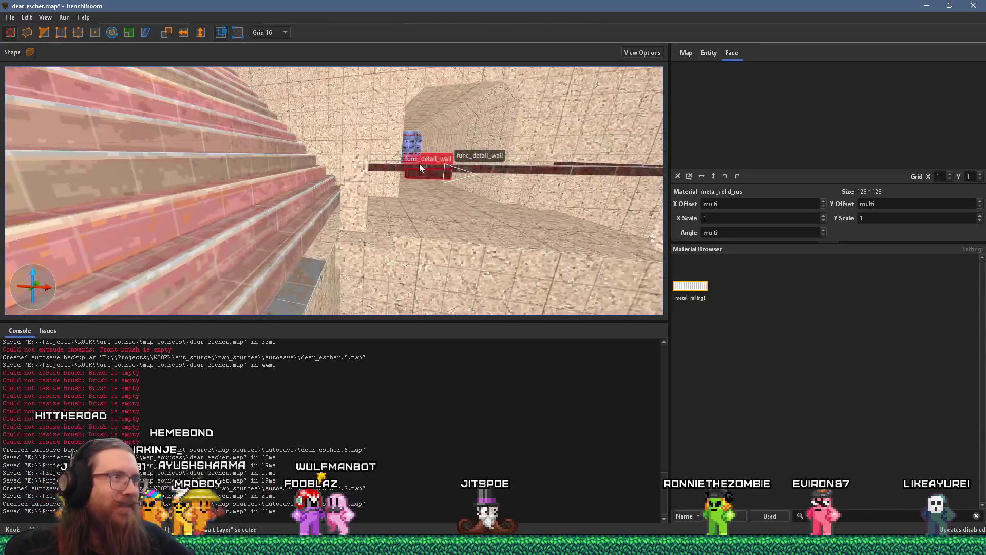
scroll(419, 164, up, 5)
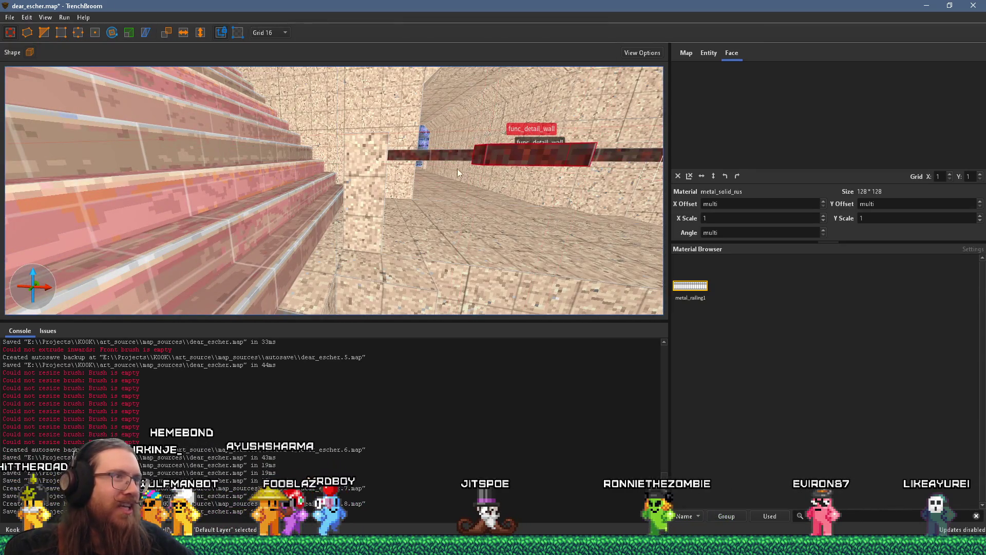
Step: Bring a short rail piece down onto the wall below the handrail as a bracket
mouse_move(539, 147)
mouse_down()
mouse_move(494, 232)
mouse_move(485, 274)
mouse_up()
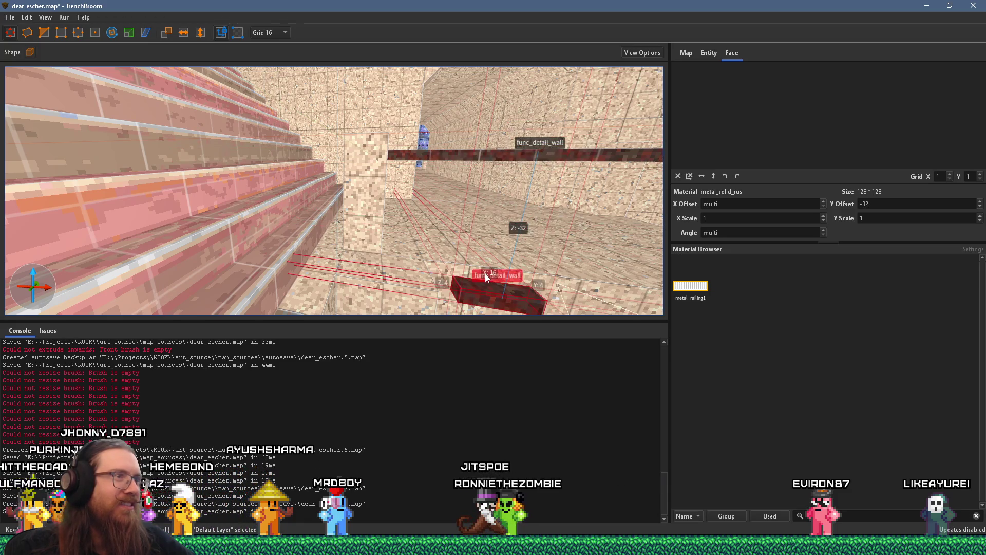
scroll(460, 245, up, 2)
scroll(422, 268, up, 5)
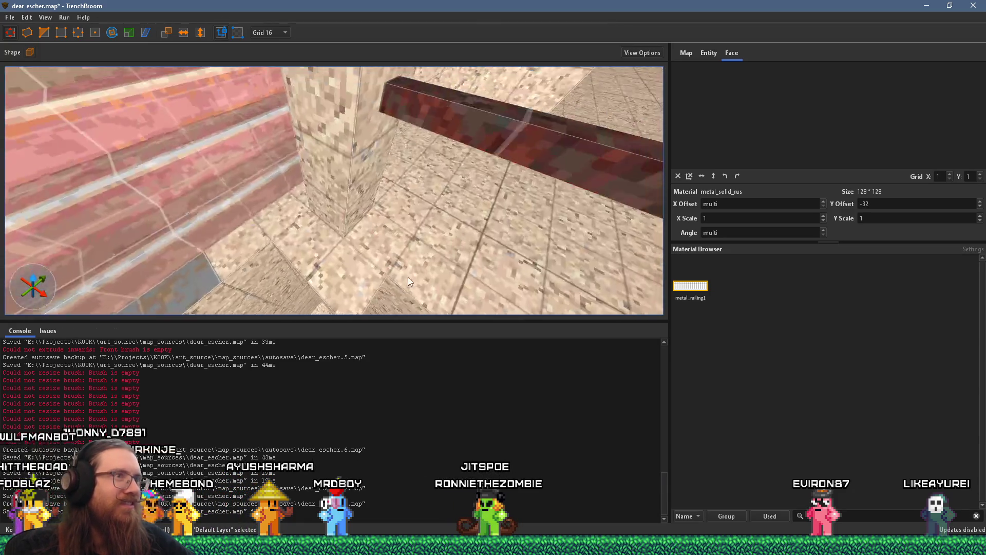
scroll(410, 273, down, 5)
drag(359, 255, 334, 222)
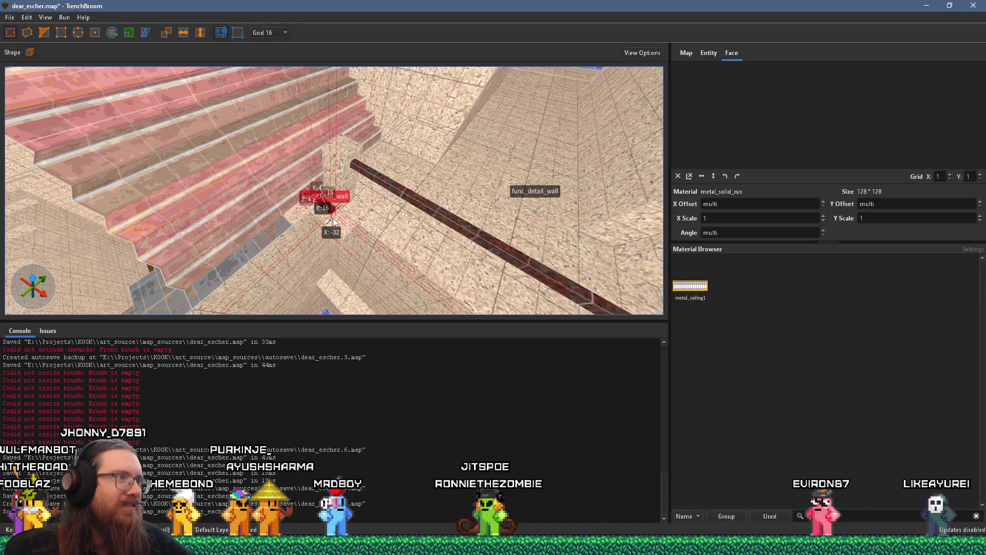
scroll(375, 191, up, 3)
scroll(378, 172, up, 2)
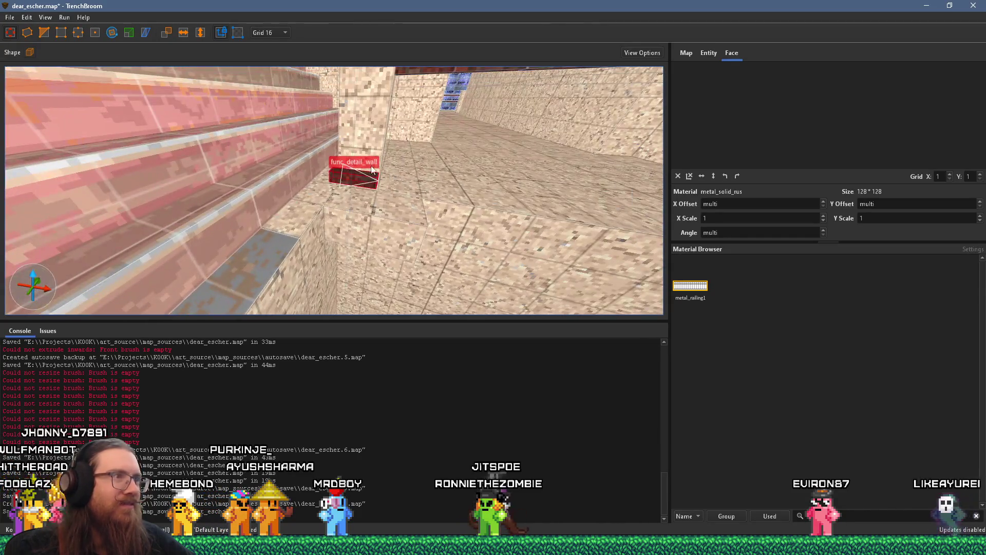
Step: Switch to a 4-unit grid and nudge the bracket block into place under the rail
click(279, 33)
click(280, 66)
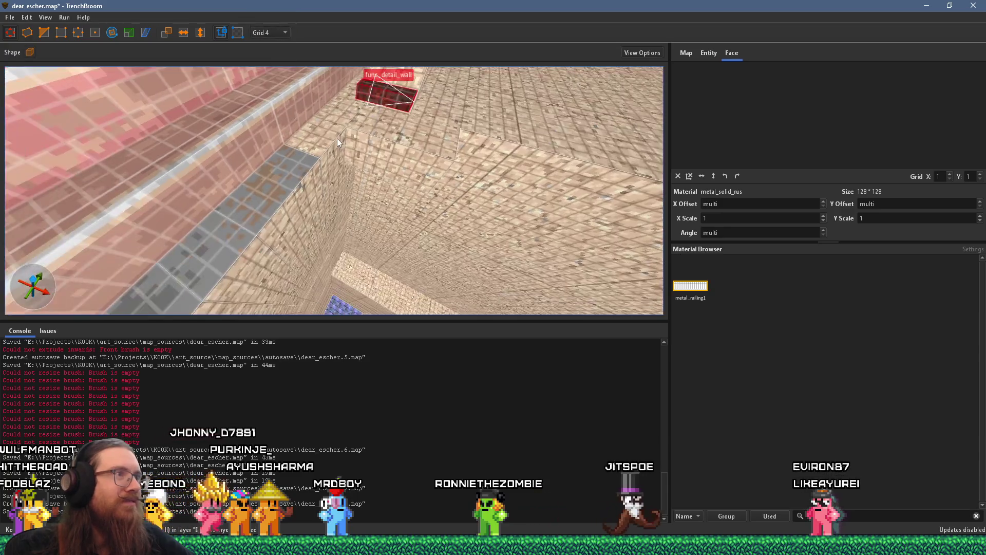
scroll(337, 138, up, 3)
drag(336, 172, 356, 189)
mouse_move(330, 155)
mouse_down()
mouse_move(350, 140)
mouse_move(356, 113)
mouse_up()
drag(386, 149, 392, 170)
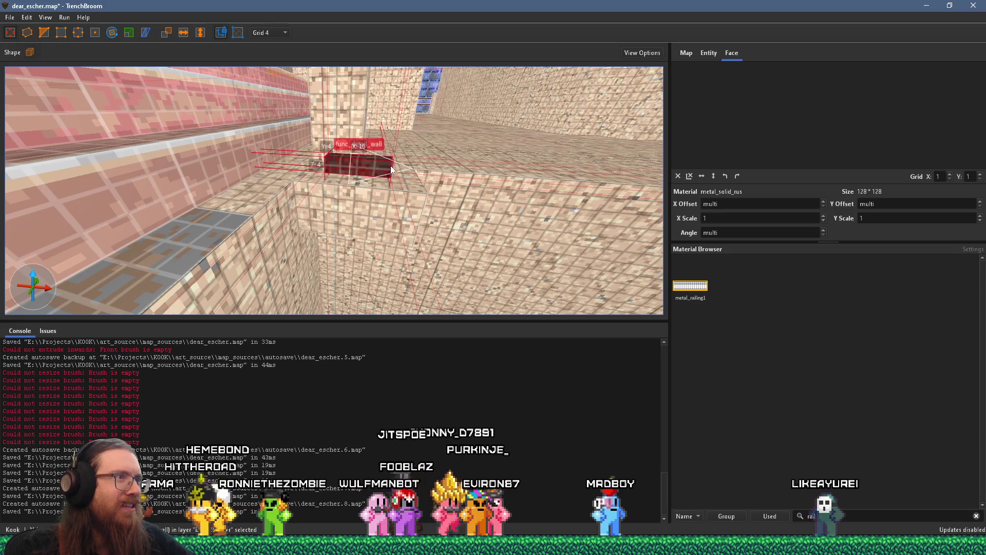
click(268, 33)
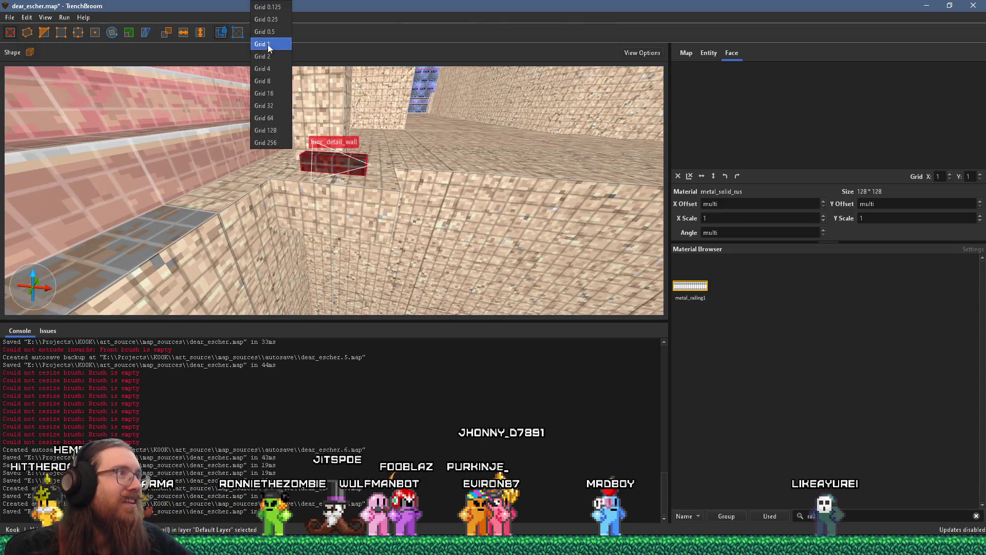
Step: On a 2-unit grid, rotate the bracket piece 90° so it stands vertically
click(263, 56)
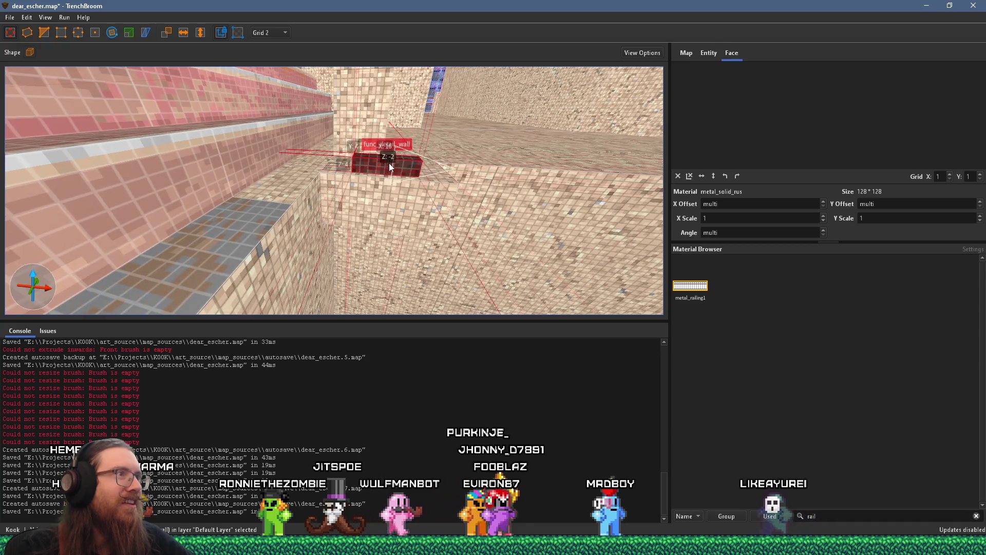
scroll(390, 159, down, 3)
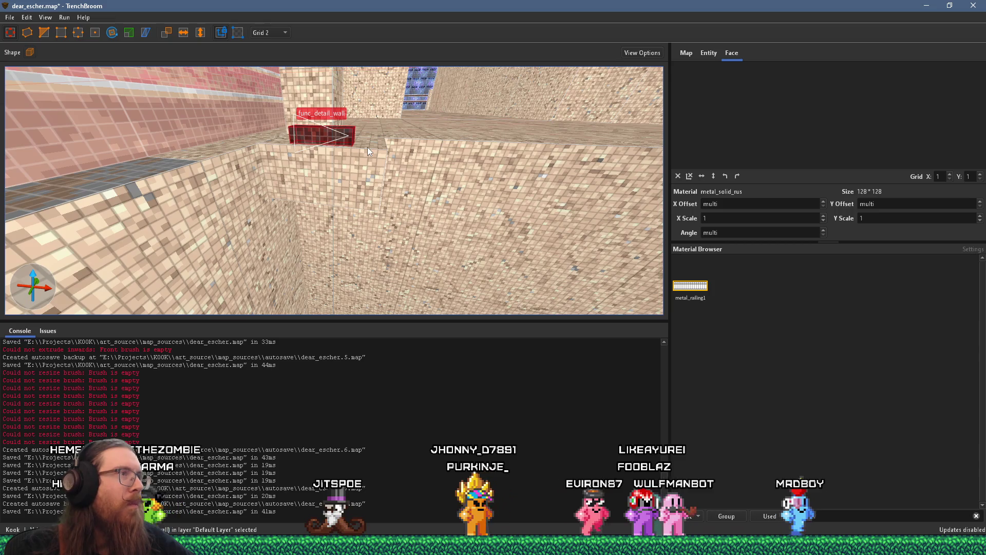
click(112, 32)
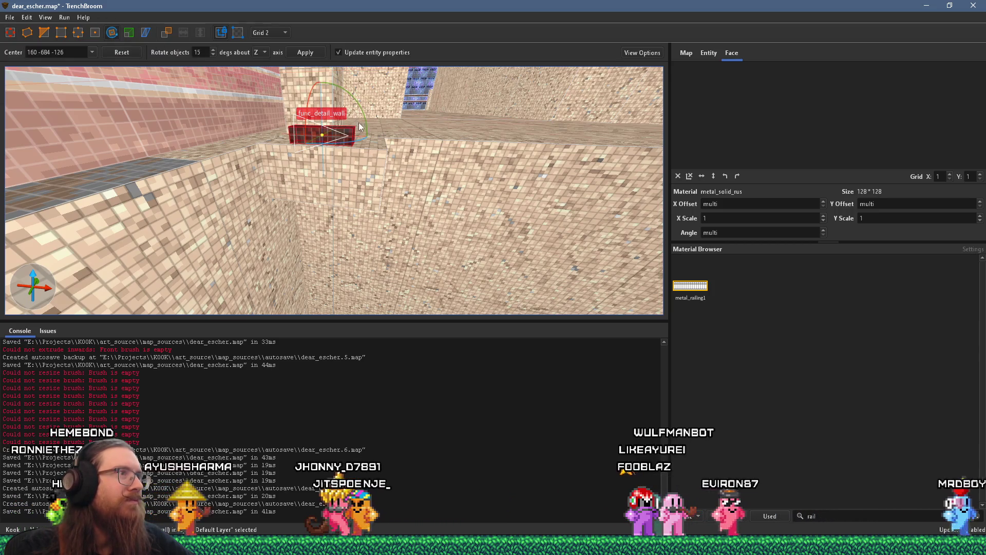
drag(322, 135, 353, 137)
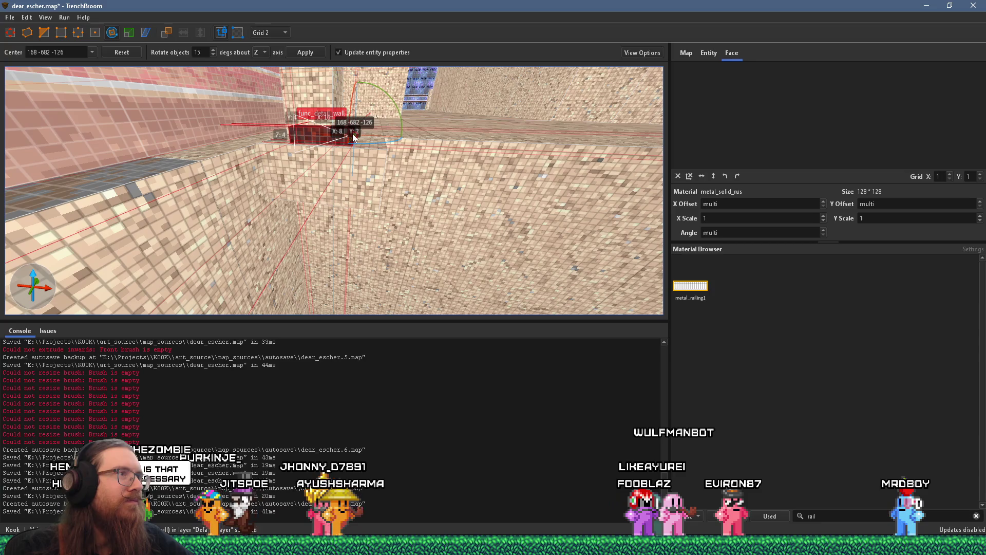
mouse_move(392, 103)
mouse_down()
mouse_move(408, 112)
mouse_move(416, 158)
mouse_move(401, 188)
mouse_move(418, 171)
mouse_move(405, 195)
mouse_up()
key(r)
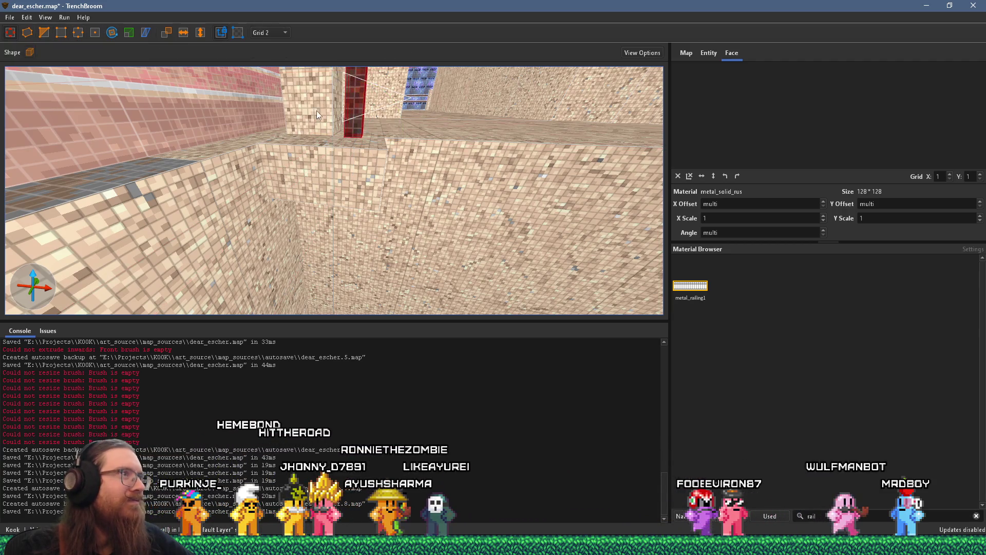
Step: Move the rail piece down 16 units and tilt it about its bottom edge
mouse_move(350, 107)
mouse_down()
mouse_move(343, 168)
mouse_move(282, 285)
mouse_move(319, 240)
mouse_move(230, 143)
mouse_up()
key(s)
click(112, 33)
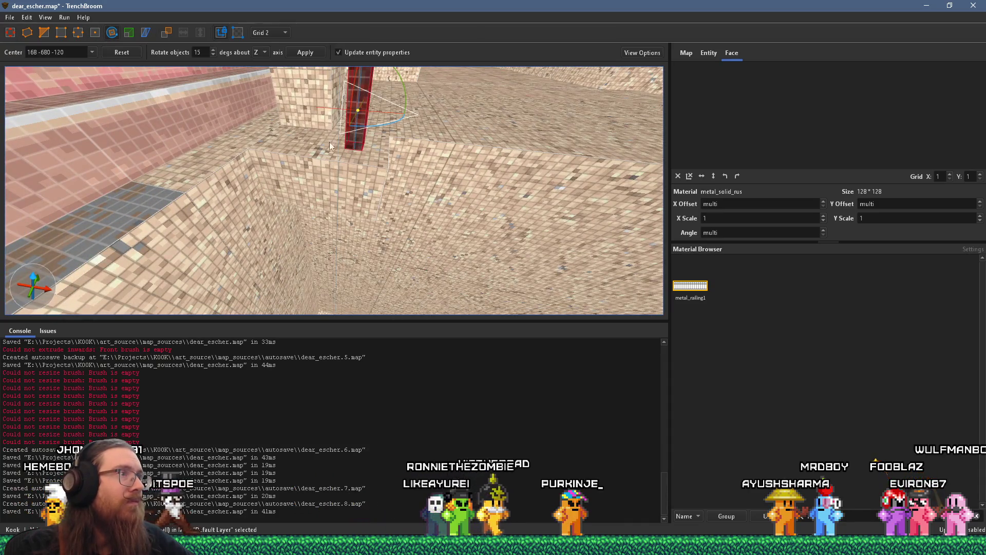
mouse_move(358, 111)
mouse_down()
mouse_move(366, 149)
mouse_move(385, 113)
mouse_move(369, 107)
mouse_up()
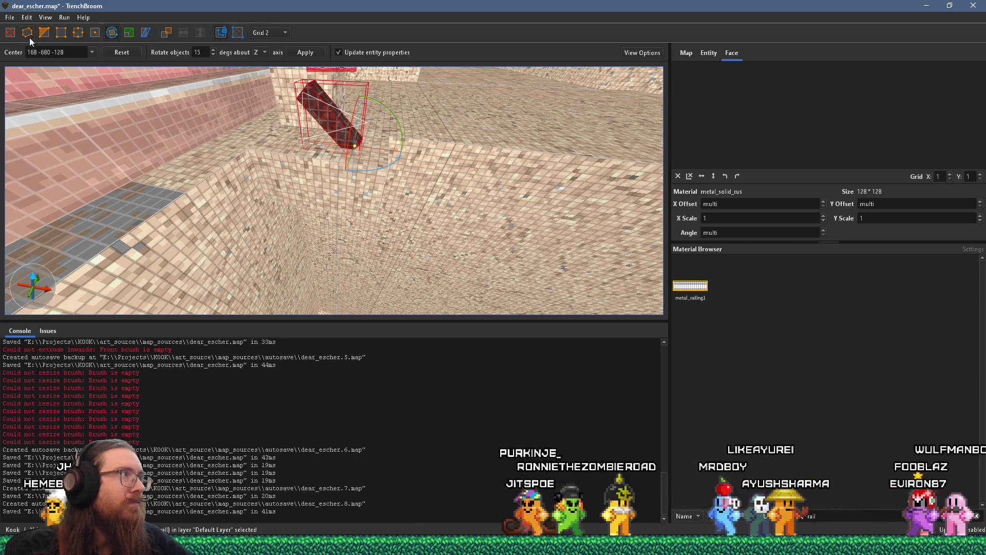
key(Escape)
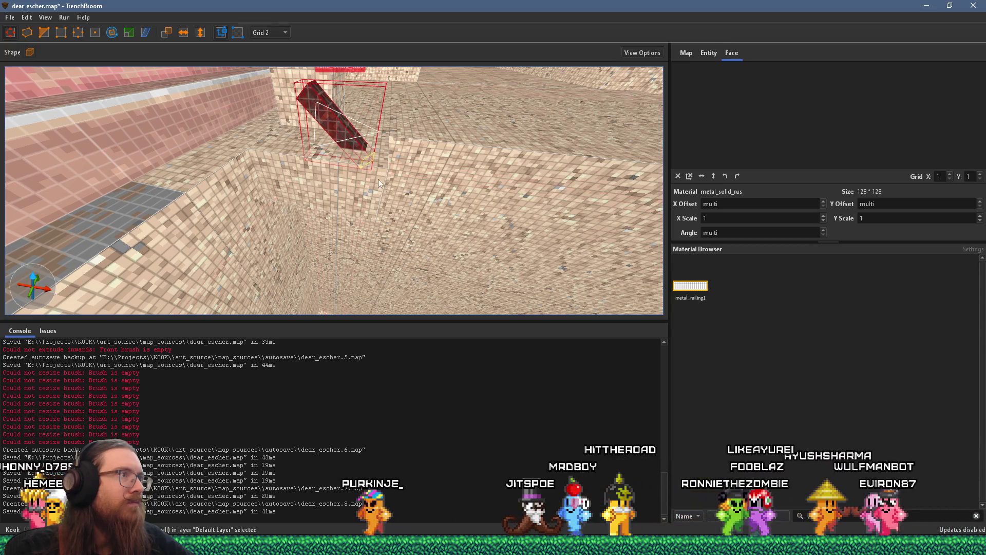
Step: Stretch the tilted rail into a long diagonal running along the stairs
scroll(382, 186, down, 5)
mouse_move(334, 172)
mouse_down()
mouse_move(257, 66)
mouse_move(221, 47)
mouse_move(232, 54)
mouse_up()
scroll(387, 125, up, 5)
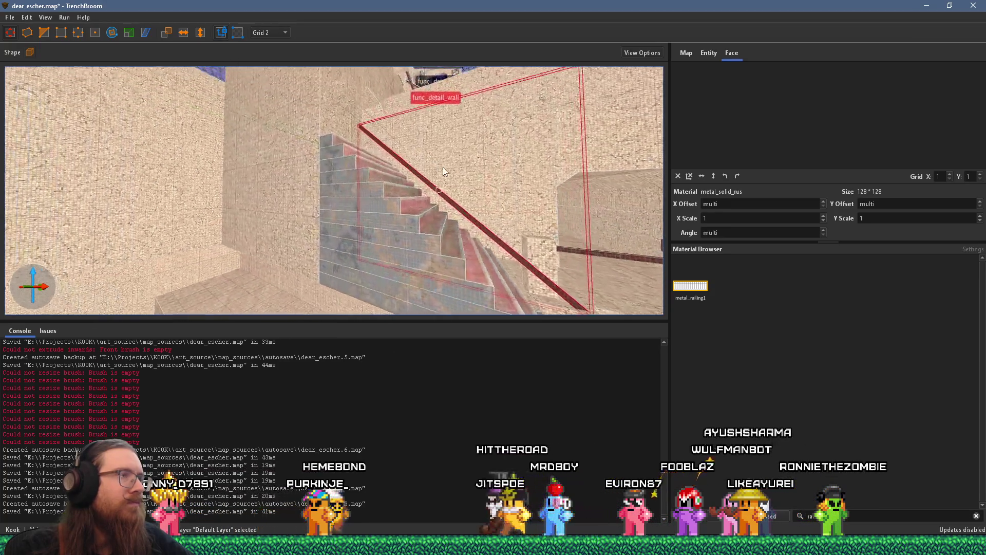
Step: Deselect the finished stair rail and bring the view beside the staircase
key(Escape)
scroll(439, 167, down, 3)
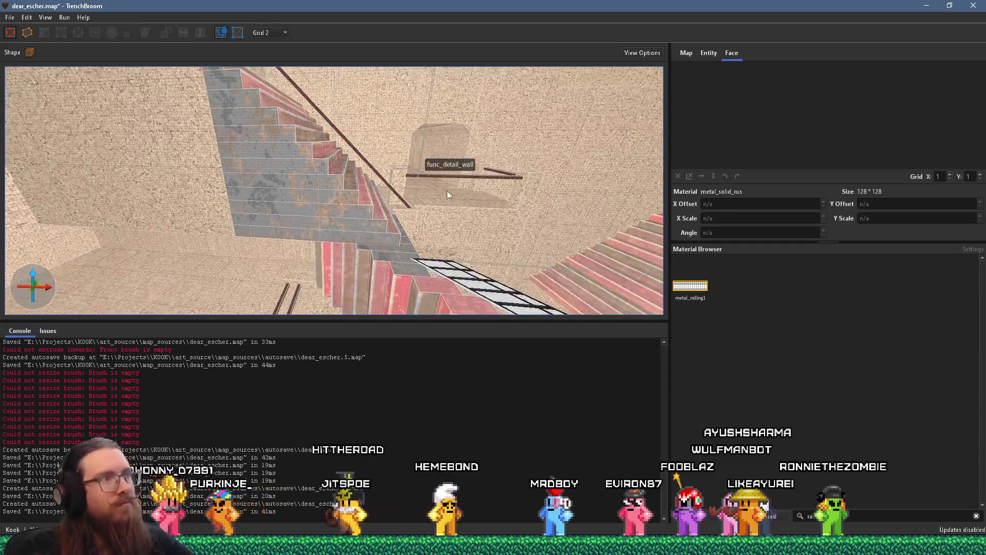
scroll(447, 195, down, 5)
mouse_move(423, 232)
mouse_down()
mouse_move(346, 184)
mouse_move(390, 147)
mouse_move(284, 79)
mouse_move(294, 193)
mouse_up()
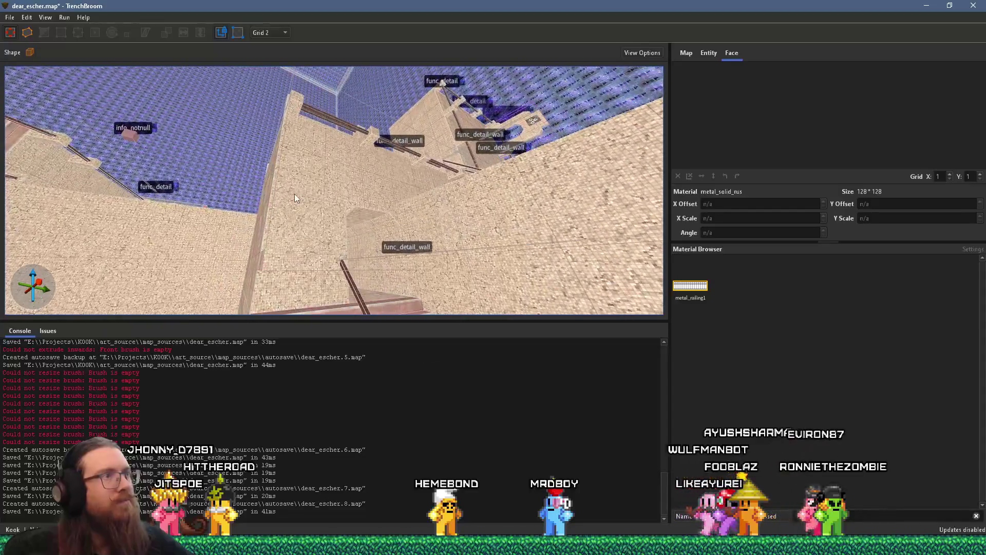
mouse_move(314, 140)
mouse_down()
mouse_move(337, 216)
mouse_move(346, 209)
mouse_move(364, 233)
mouse_move(341, 158)
mouse_move(334, 245)
mouse_move(268, 259)
mouse_move(300, 163)
mouse_move(263, 227)
mouse_move(92, 223)
mouse_move(181, 211)
mouse_move(353, 148)
mouse_up()
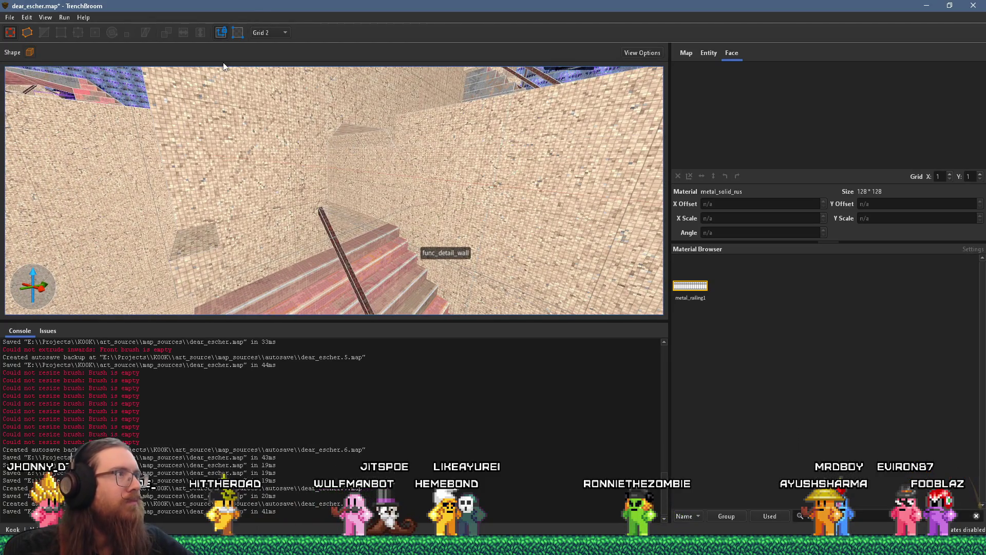
Step: Set the grid size to 16 and select the small func_detail box
click(282, 32)
click(281, 91)
mouse_move(282, 95)
mouse_down()
mouse_move(283, 215)
mouse_move(316, 186)
mouse_move(329, 144)
mouse_move(317, 175)
mouse_move(387, 164)
mouse_move(372, 219)
mouse_move(409, 122)
mouse_move(399, 121)
mouse_up()
click(329, 144)
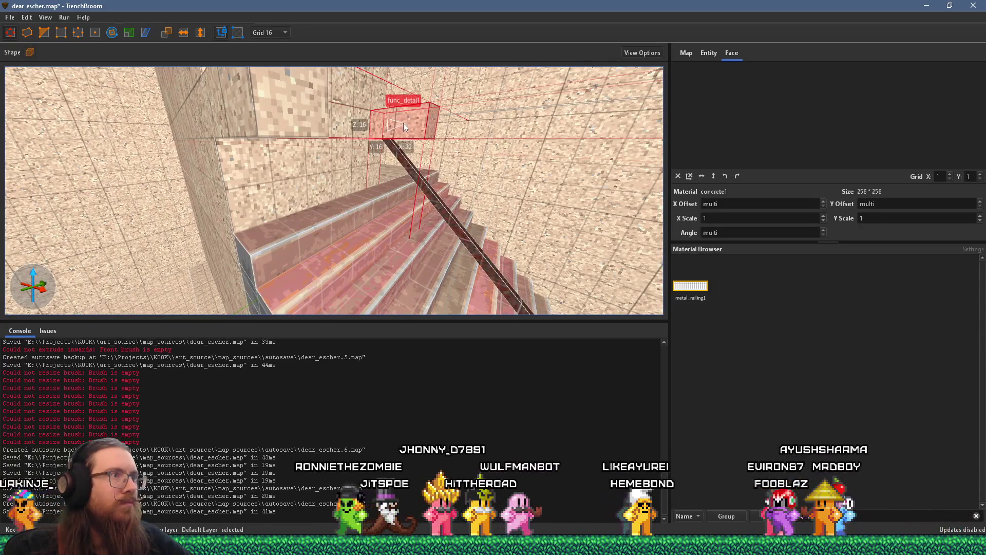
Step: Select the diagonal stair rail, then the small func_detail box near the stairs
click(381, 128)
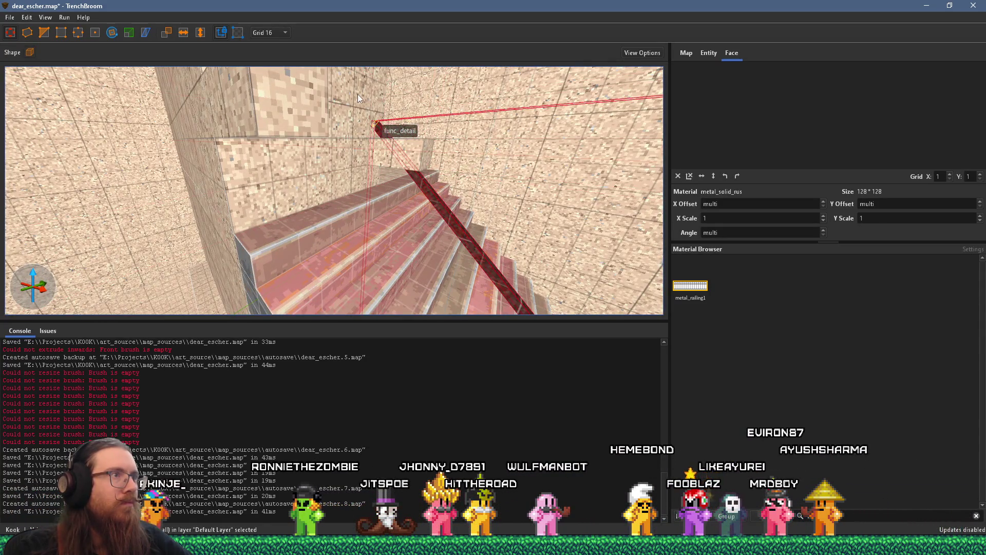
mouse_move(381, 135)
mouse_down()
mouse_move(322, 206)
mouse_move(340, 123)
mouse_up()
click(329, 240)
scroll(330, 240, down, 3)
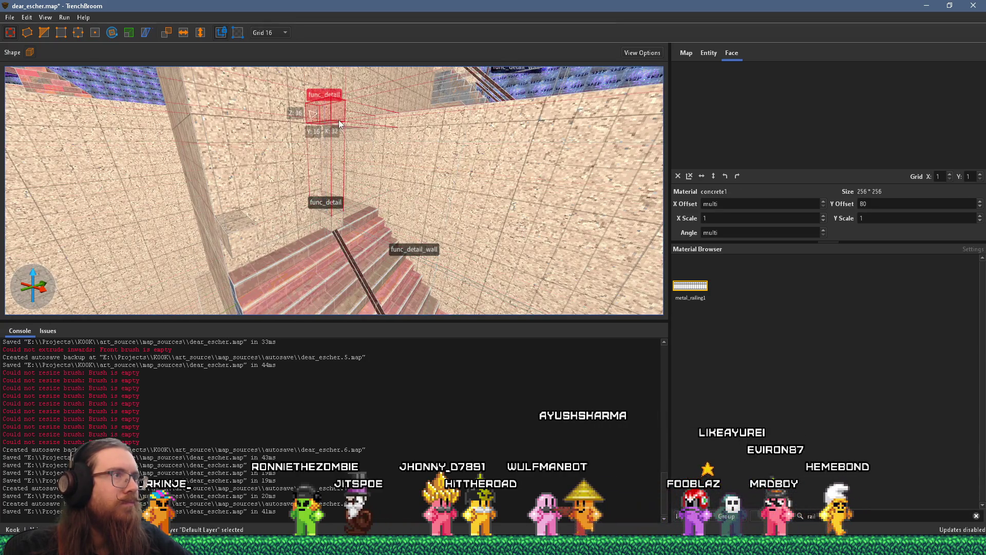
scroll(339, 123, down, 10)
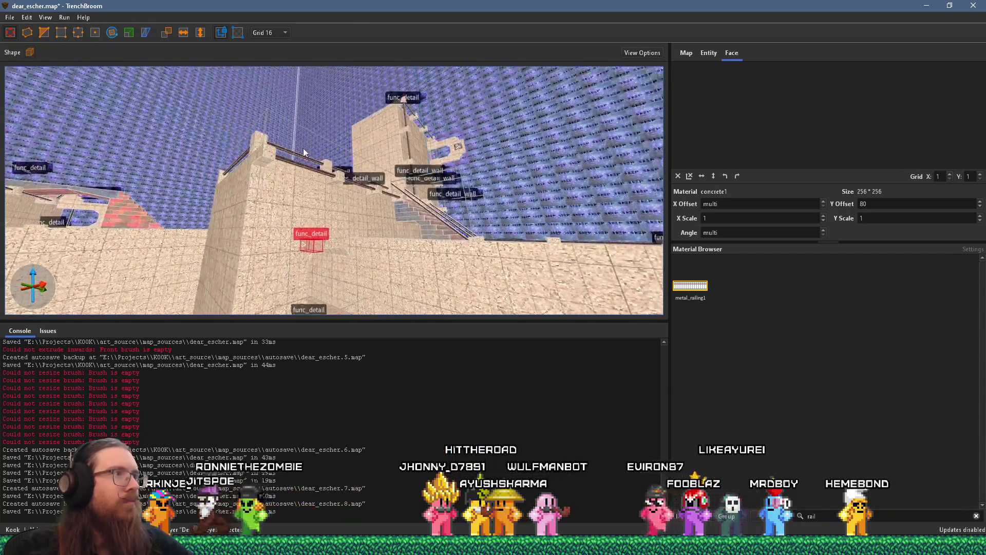
Step: Move the upper-ledge railing down to ground level and shorten it to 128 units
click(298, 167)
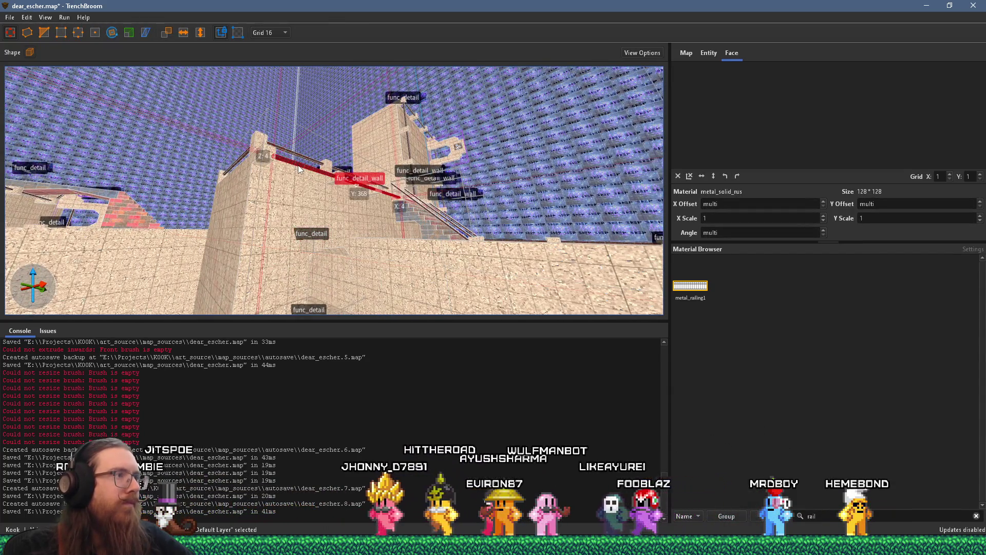
drag(300, 170, 303, 248)
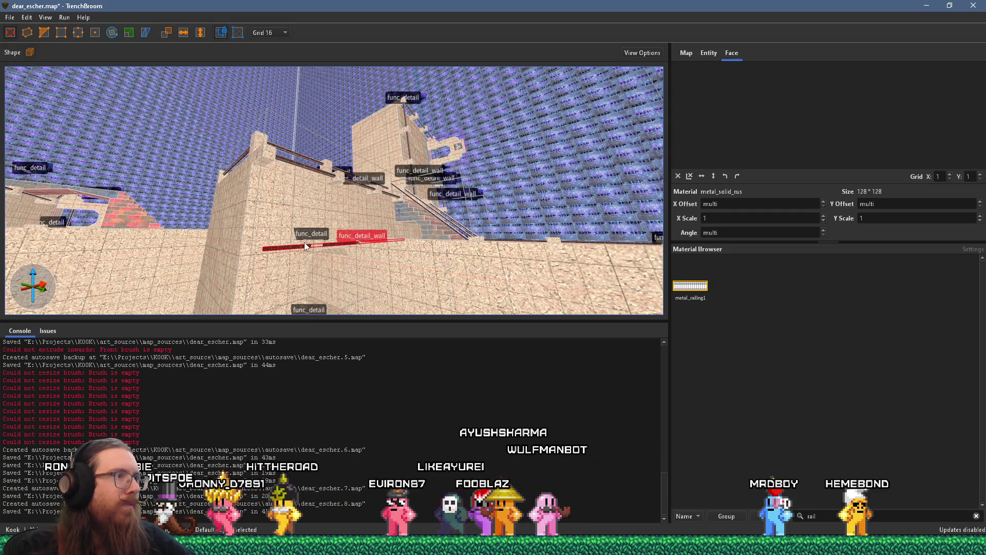
scroll(303, 248, up, 5)
mouse_move(633, 263)
mouse_down()
mouse_move(391, 280)
mouse_move(411, 283)
mouse_move(373, 276)
mouse_up()
drag(138, 282, 206, 279)
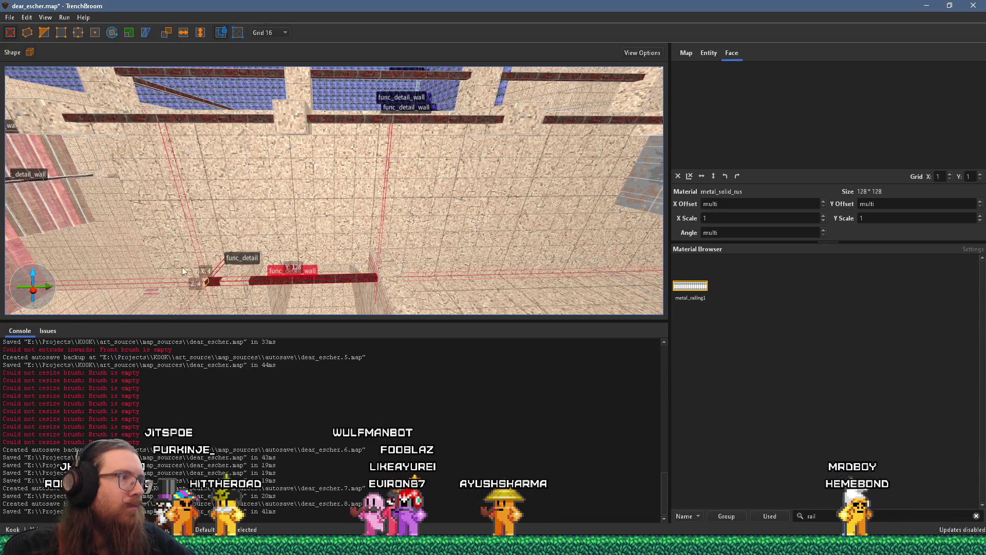
key(ctrl+u)
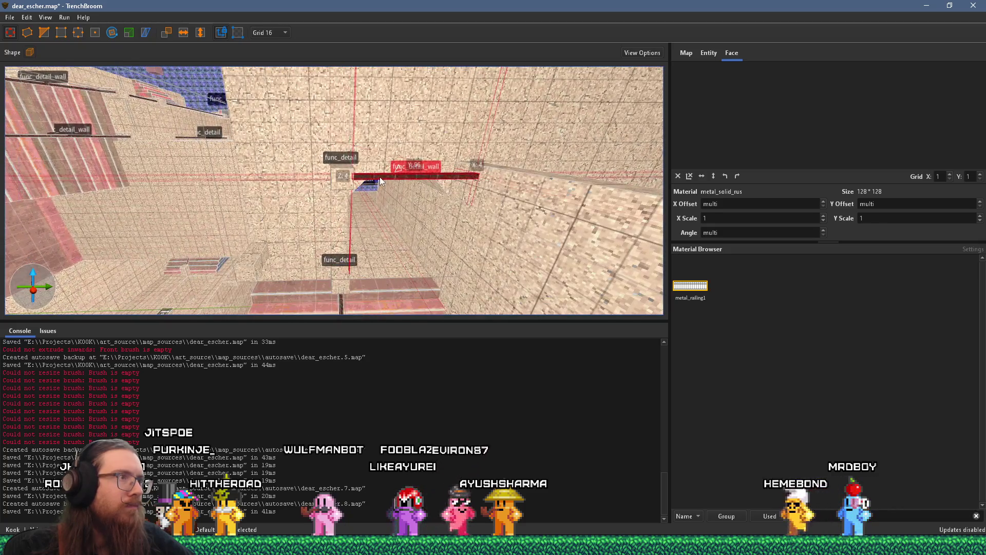
Step: Duplicate the railing, rotate the copy into a vertical post, and line it up below
key(ctrl+d)
key(Page_Down)
click(112, 32)
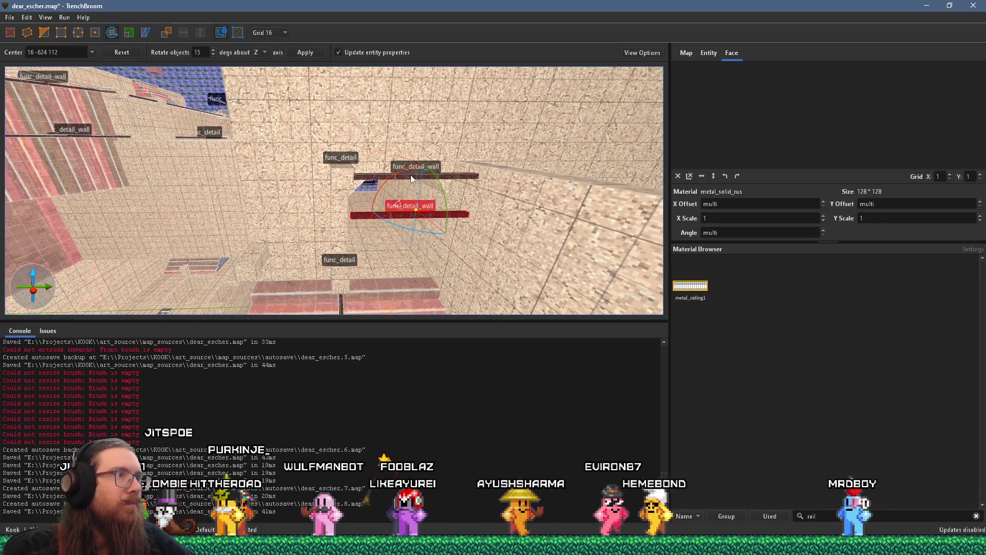
drag(394, 174, 460, 160)
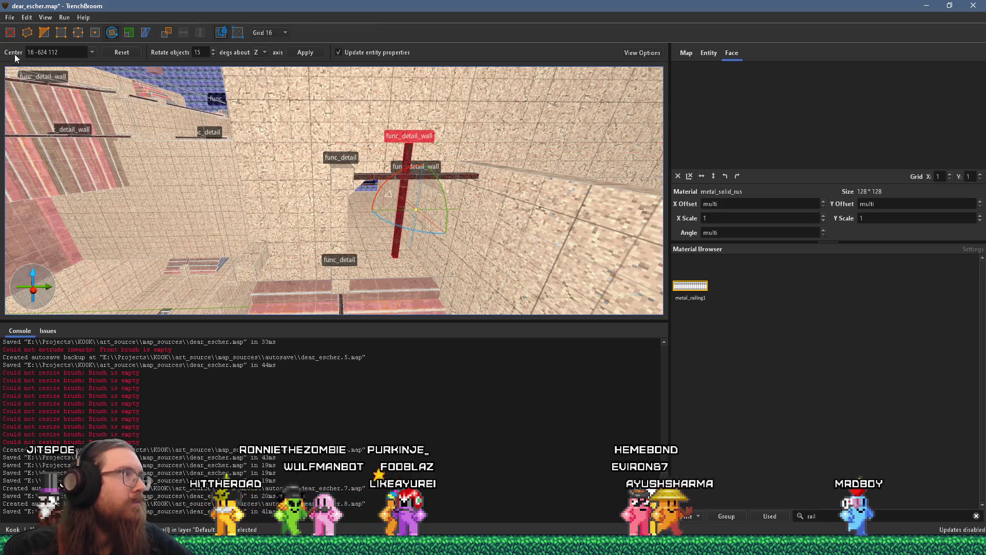
key(r)
key(ctrl+u)
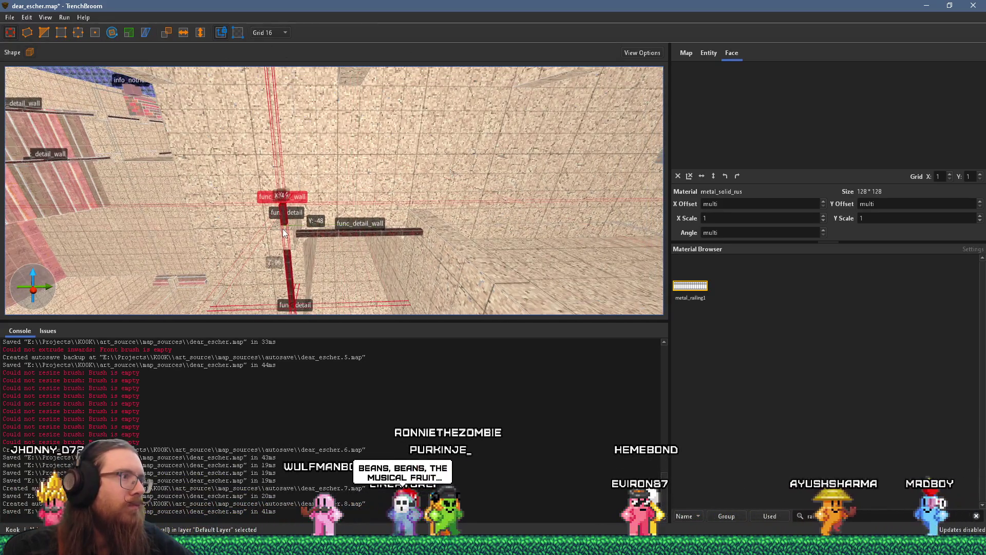
key(Page_Down)
key(Page_Down)
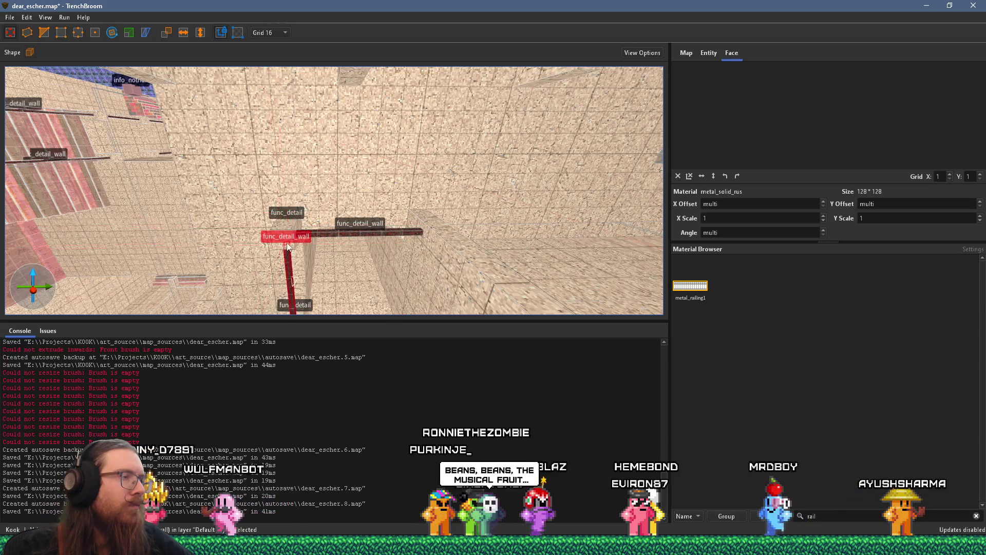
scroll(288, 248, up, 10)
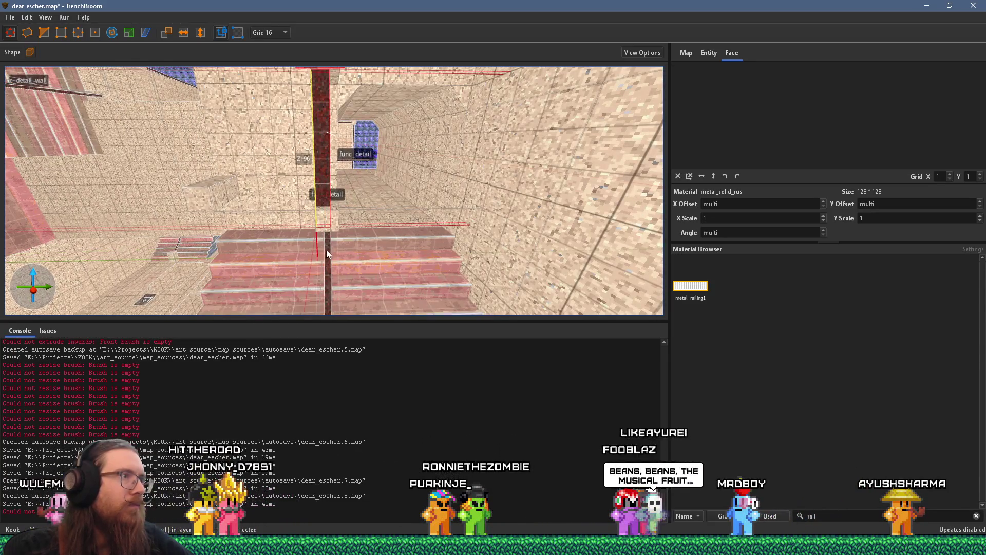
key(Right)
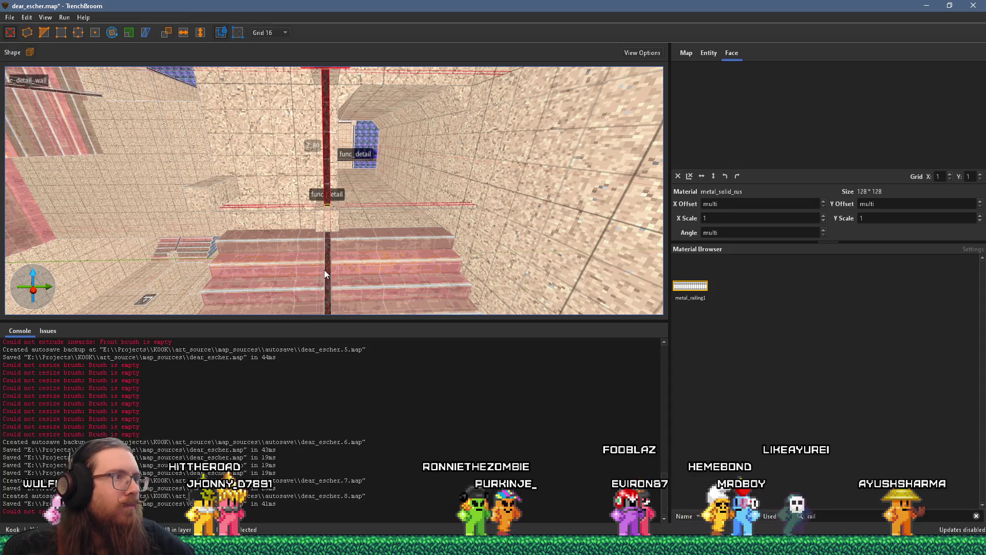
Step: Move the vertical post into place beneath the wall handrail
scroll(396, 137, up, 5)
scroll(396, 133, down, 5)
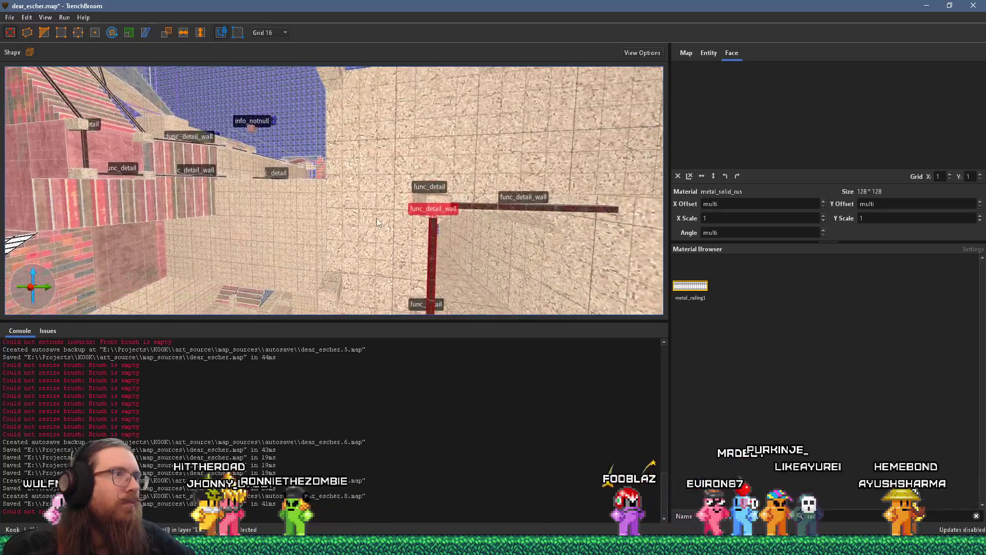
scroll(378, 217, down, 5)
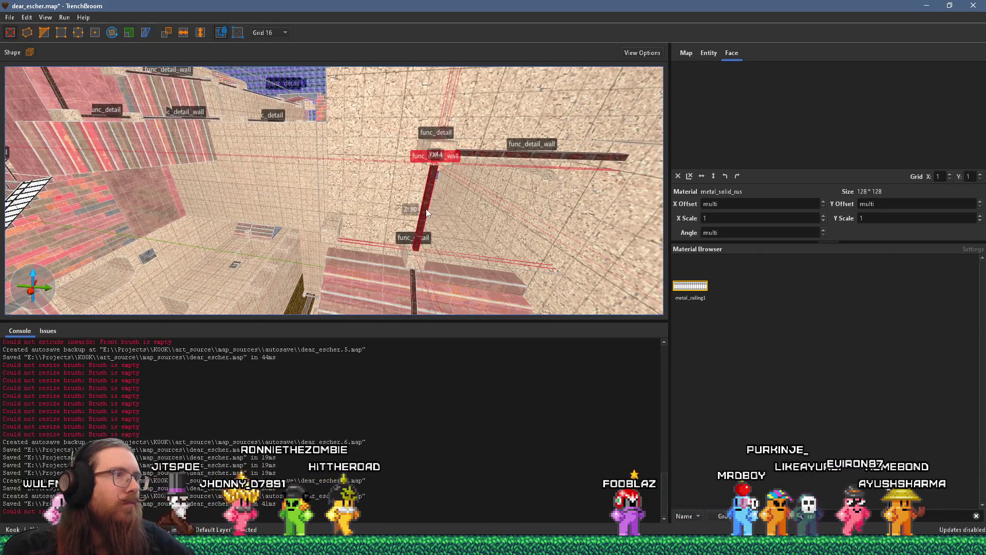
click(327, 226)
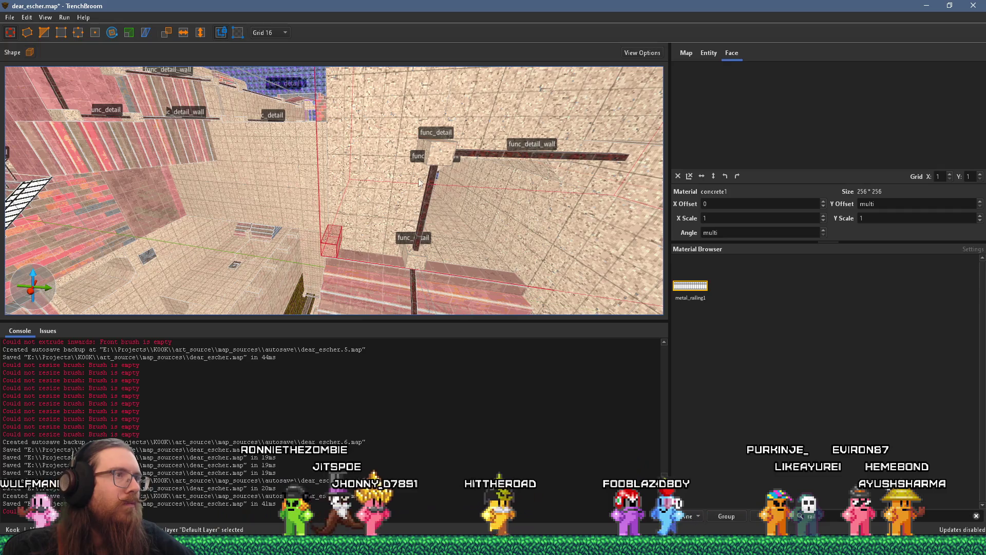
scroll(419, 186, up, 5)
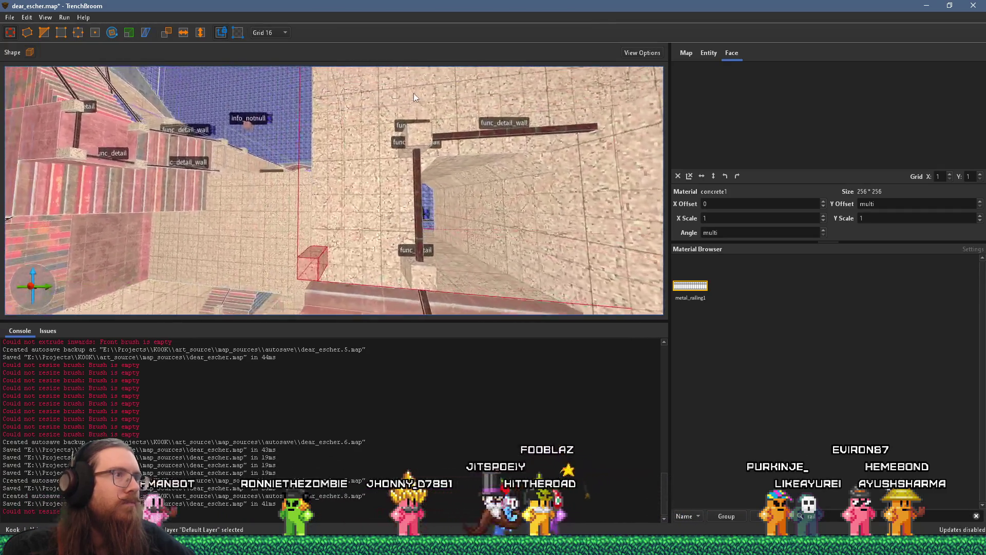
scroll(410, 146, down, 5)
click(450, 225)
mouse_move(450, 225)
mouse_down()
mouse_move(333, 200)
mouse_move(341, 188)
mouse_up()
scroll(341, 188, up, 5)
scroll(313, 85, down, 3)
scroll(303, 202, up, 5)
mouse_move(362, 141)
mouse_down()
mouse_move(360, 229)
mouse_move(373, 111)
mouse_move(433, 164)
mouse_move(344, 184)
mouse_move(476, 199)
mouse_move(482, 176)
mouse_move(418, 139)
mouse_move(452, 167)
mouse_move(367, 159)
mouse_up()
mouse_move(489, 232)
mouse_down()
mouse_move(437, 162)
mouse_move(375, 177)
mouse_move(394, 161)
mouse_move(390, 174)
mouse_move(358, 144)
mouse_move(391, 198)
mouse_move(341, 184)
mouse_move(372, 246)
mouse_move(230, 105)
mouse_move(325, 220)
mouse_move(368, 221)
mouse_move(248, 257)
mouse_move(211, 213)
mouse_move(277, 186)
mouse_move(349, 216)
mouse_up()
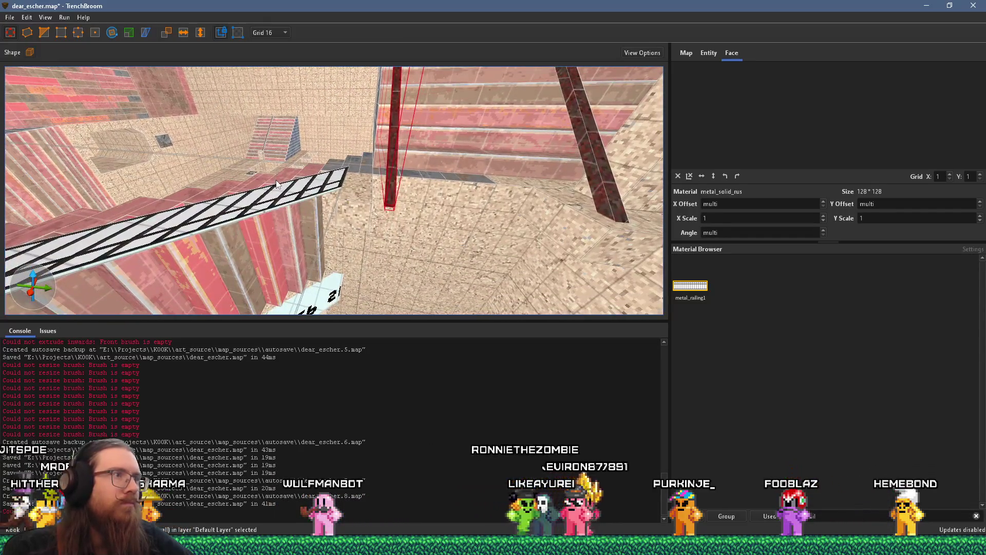
click(383, 212)
mouse_move(436, 211)
mouse_down()
mouse_move(371, 208)
mouse_move(400, 214)
mouse_move(360, 174)
mouse_move(360, 127)
mouse_move(352, 173)
mouse_move(355, 111)
mouse_move(398, 77)
mouse_up()
key(Escape)
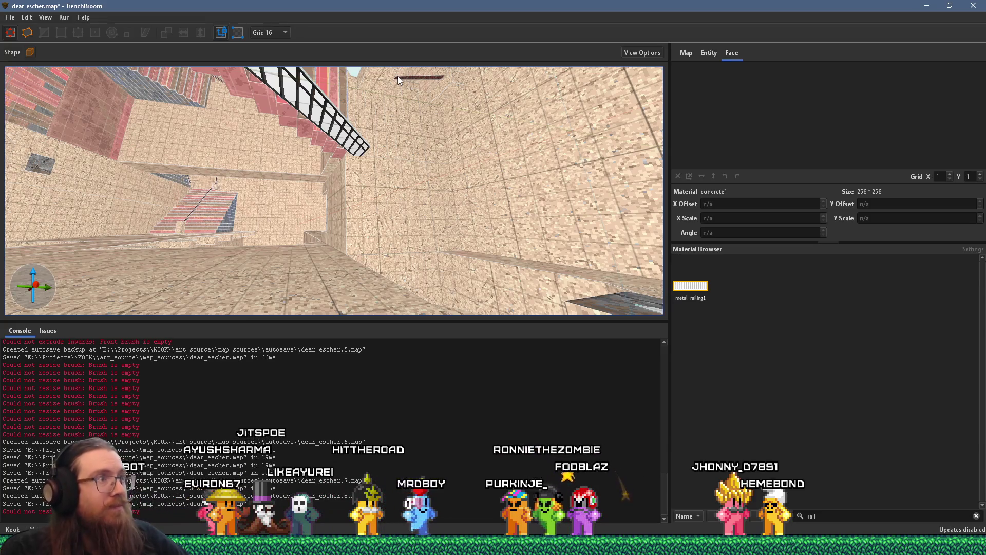
mouse_move(390, 184)
mouse_down()
mouse_move(364, 88)
mouse_move(380, 136)
mouse_move(314, 170)
mouse_move(309, 195)
mouse_move(350, 192)
mouse_up()
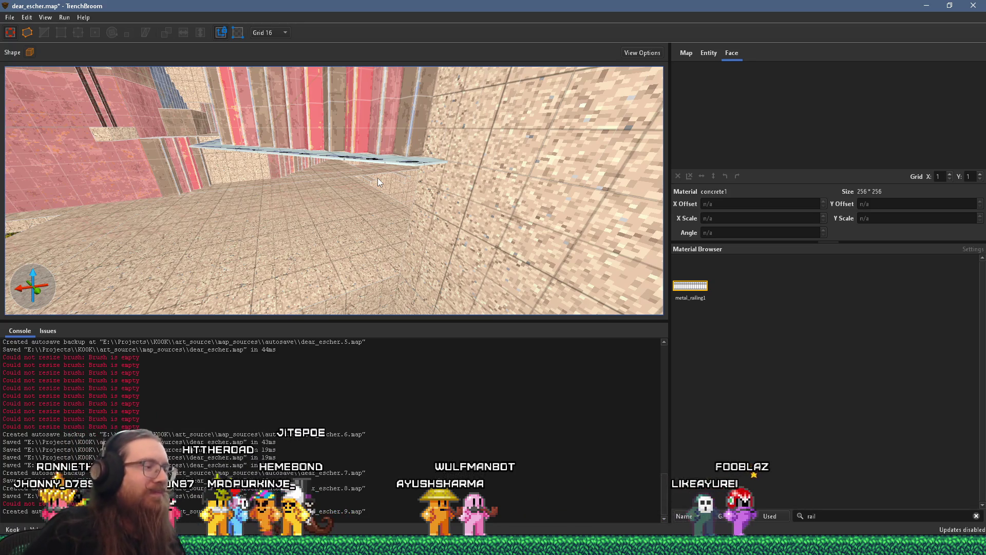
mouse_move(411, 70)
mouse_down()
mouse_move(273, 116)
mouse_move(347, 92)
mouse_move(411, 162)
mouse_move(389, 138)
mouse_move(590, 193)
mouse_move(566, 175)
mouse_move(382, 187)
mouse_move(404, 147)
mouse_move(415, 151)
mouse_move(374, 127)
mouse_move(353, 90)
mouse_move(251, 205)
mouse_move(313, 171)
mouse_move(354, 120)
mouse_move(417, 79)
mouse_up()
mouse_move(347, 85)
mouse_down()
mouse_move(404, 119)
mouse_move(486, 135)
mouse_up()
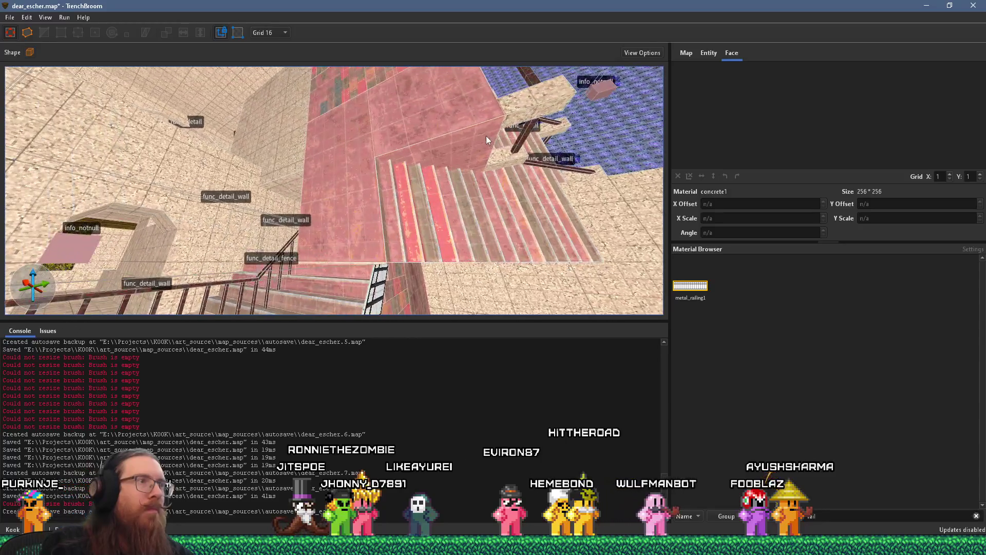
mouse_move(489, 210)
mouse_down()
mouse_move(510, 196)
mouse_move(426, 175)
mouse_move(396, 180)
mouse_move(421, 85)
mouse_move(344, 96)
mouse_move(267, 222)
mouse_move(391, 175)
mouse_move(310, 244)
mouse_move(405, 217)
mouse_move(435, 267)
mouse_move(339, 288)
mouse_move(390, 269)
mouse_move(399, 237)
mouse_move(369, 224)
mouse_move(309, 229)
mouse_move(359, 132)
mouse_up()
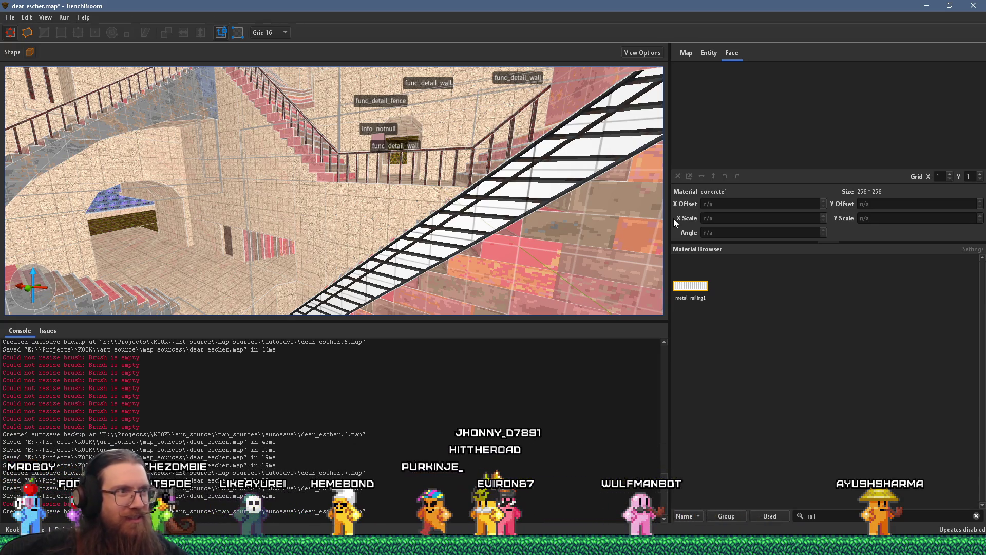
Step: Turn the rail piece beside the stairs upright by 90° and shift it right
scroll(486, 174, up, 3)
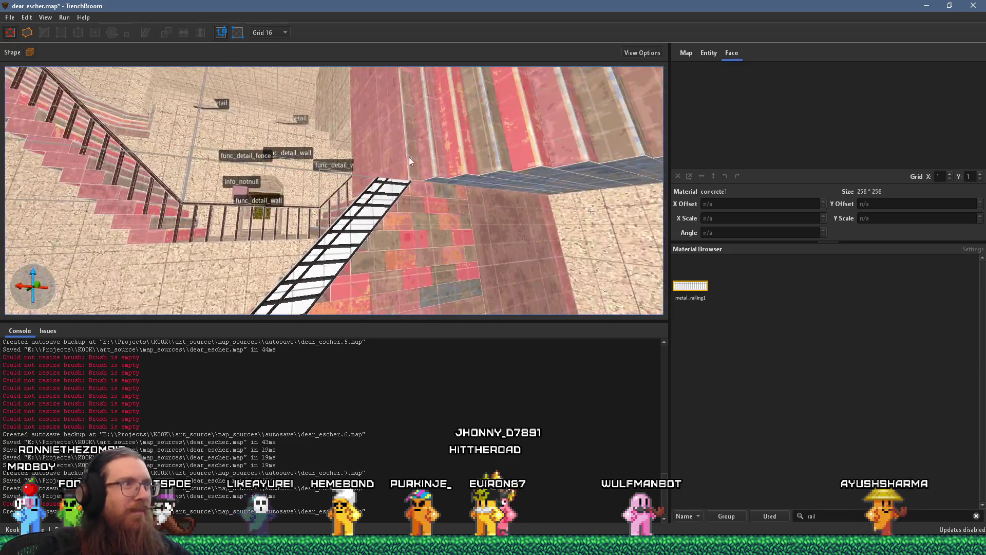
scroll(414, 158, up, 5)
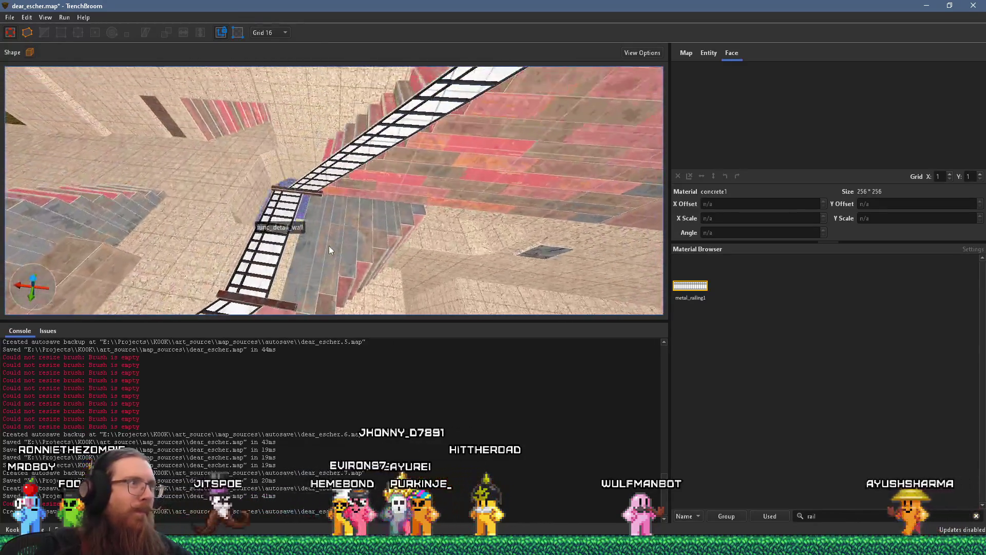
click(304, 193)
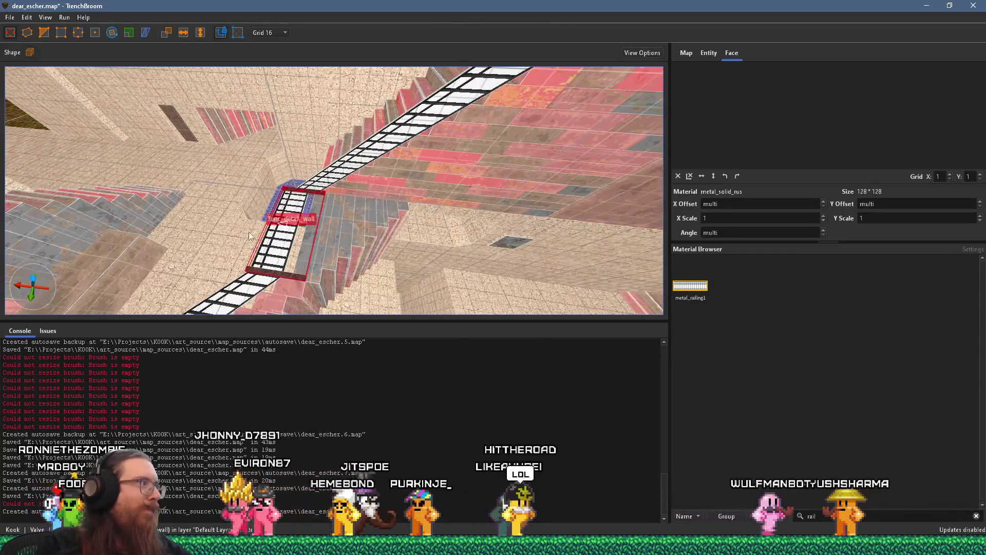
scroll(250, 230, up, 3)
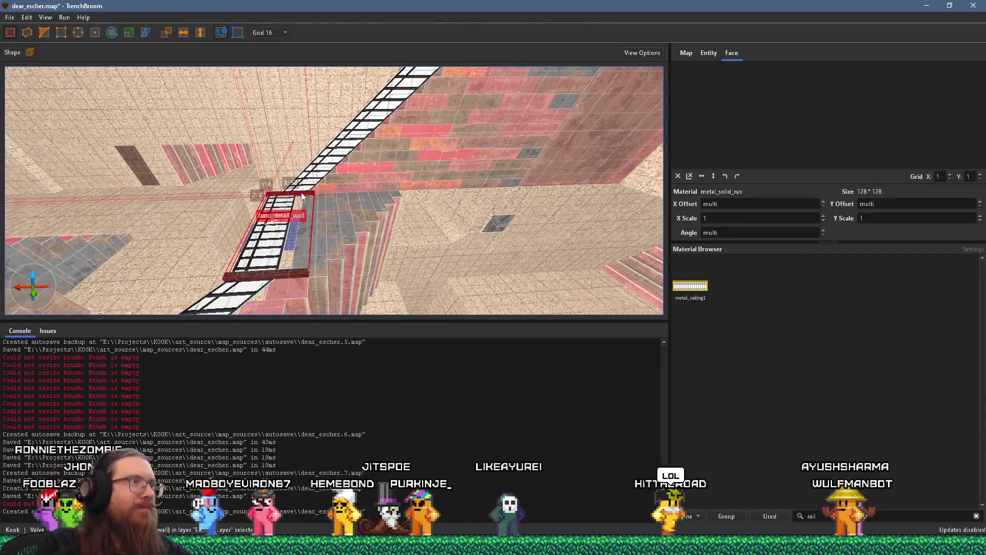
scroll(301, 192, down, 5)
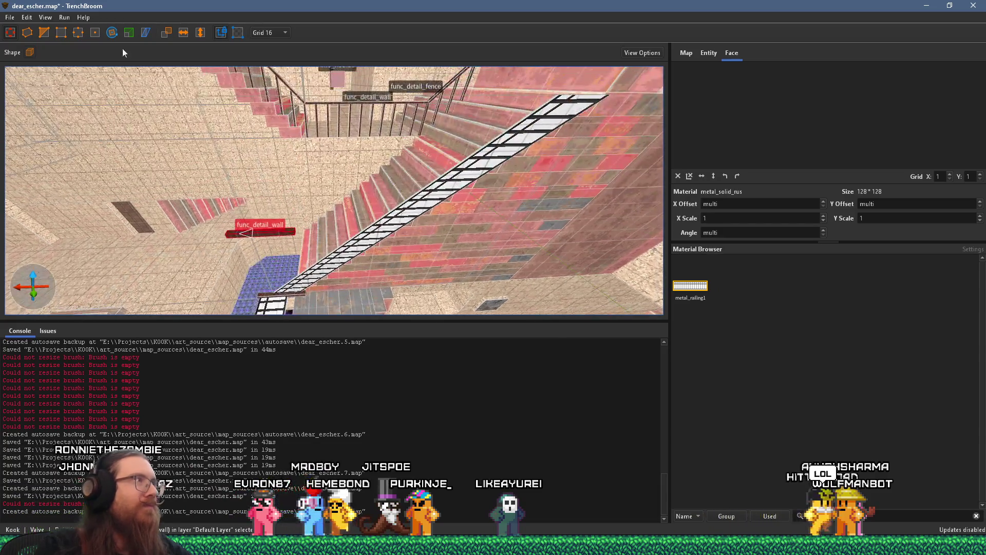
drag(282, 206, 321, 259)
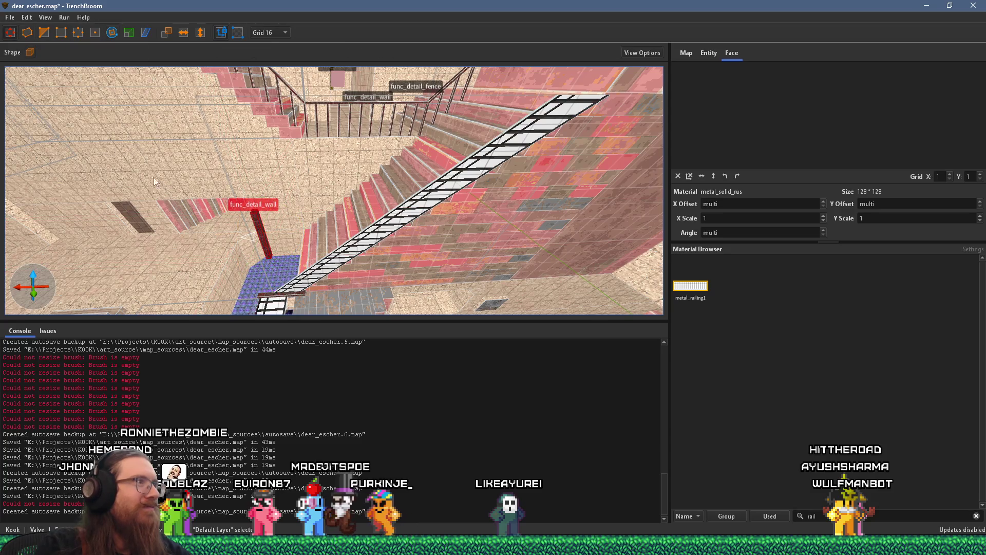
mouse_move(255, 238)
mouse_down()
mouse_move(532, 202)
mouse_move(546, 224)
mouse_move(550, 214)
mouse_move(450, 237)
mouse_up()
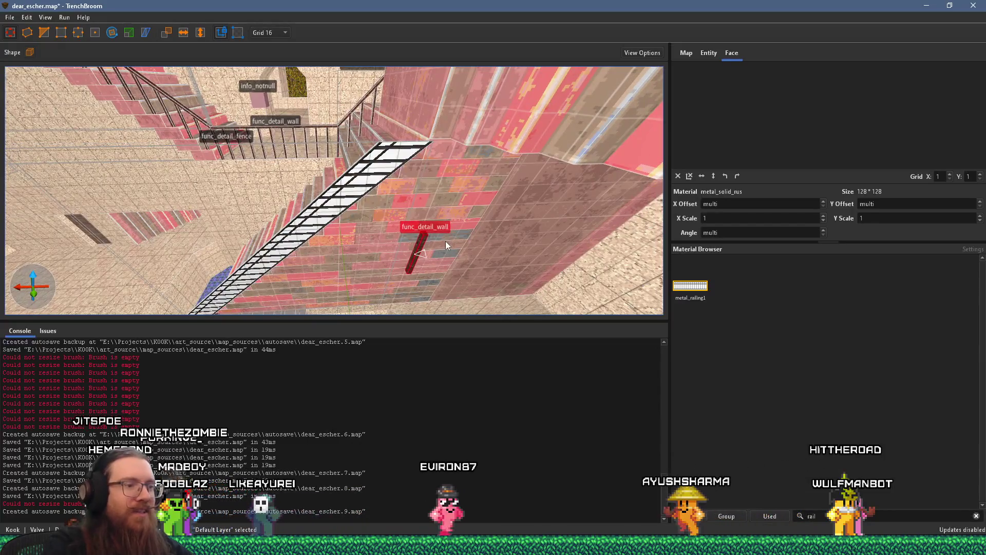
Step: Place a copy of the piece up on the right-hand wall
key(Escape)
drag(433, 328, 465, 162)
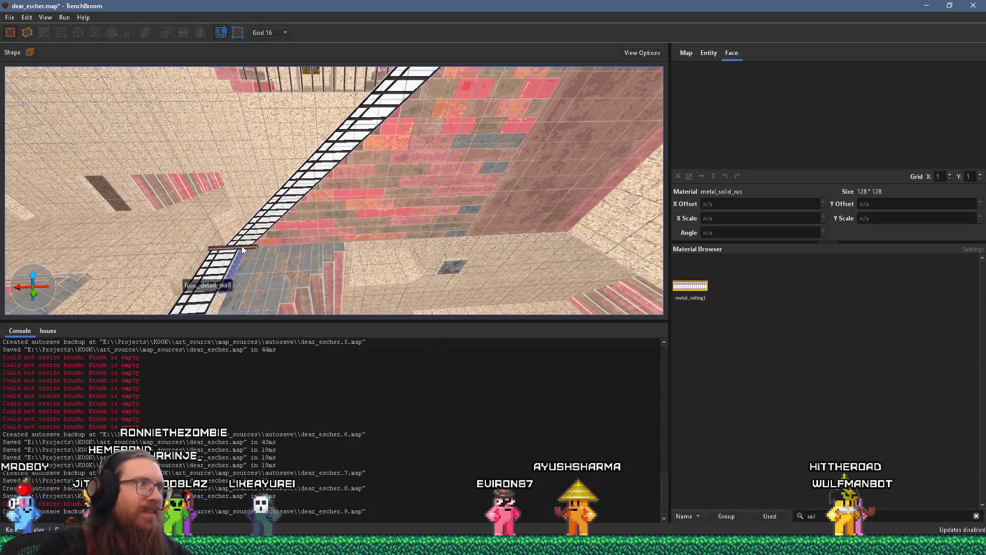
mouse_move(248, 248)
mouse_down()
mouse_move(251, 175)
mouse_move(209, 165)
mouse_move(425, 165)
mouse_move(436, 147)
mouse_move(383, 217)
mouse_move(381, 237)
mouse_move(399, 173)
mouse_move(412, 238)
mouse_up()
scroll(383, 218, down, 3)
scroll(400, 174, up, 3)
scroll(400, 173, up, 2)
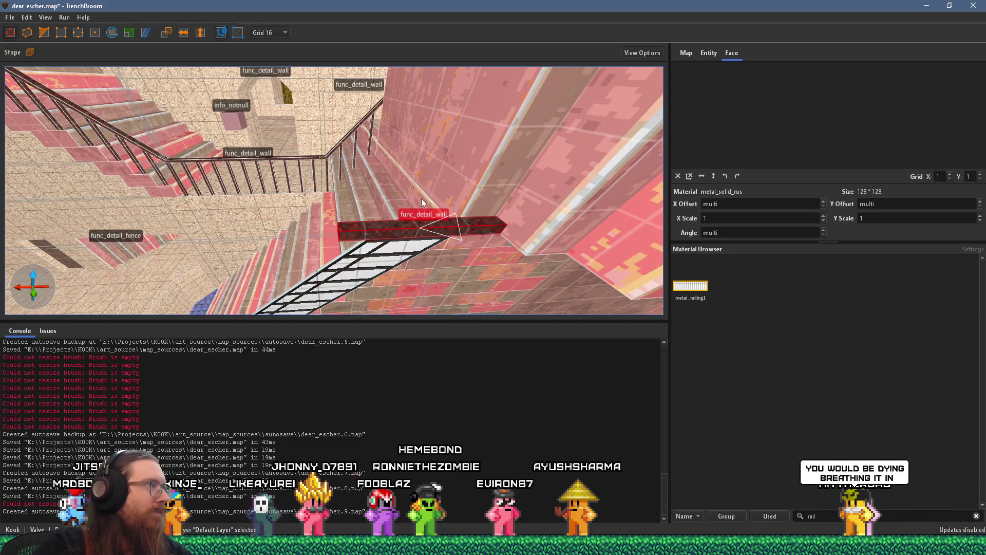
scroll(427, 175, down, 2)
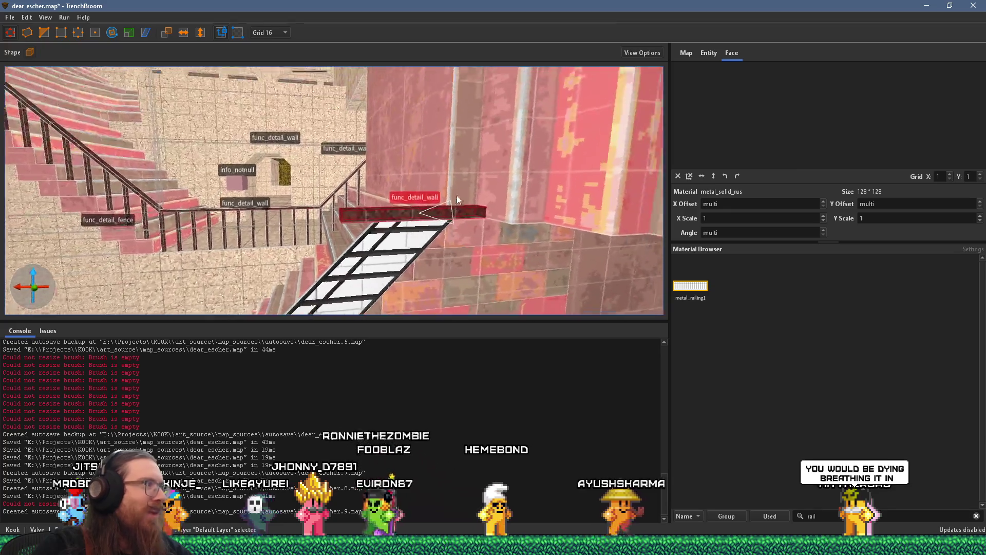
scroll(435, 150, up, 2)
scroll(445, 175, up, 3)
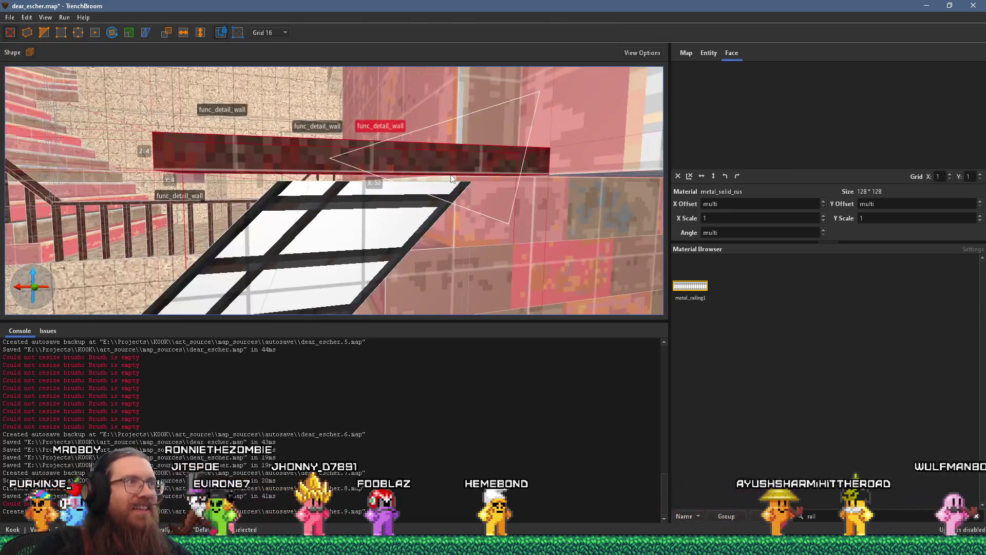
scroll(419, 159, up, 5)
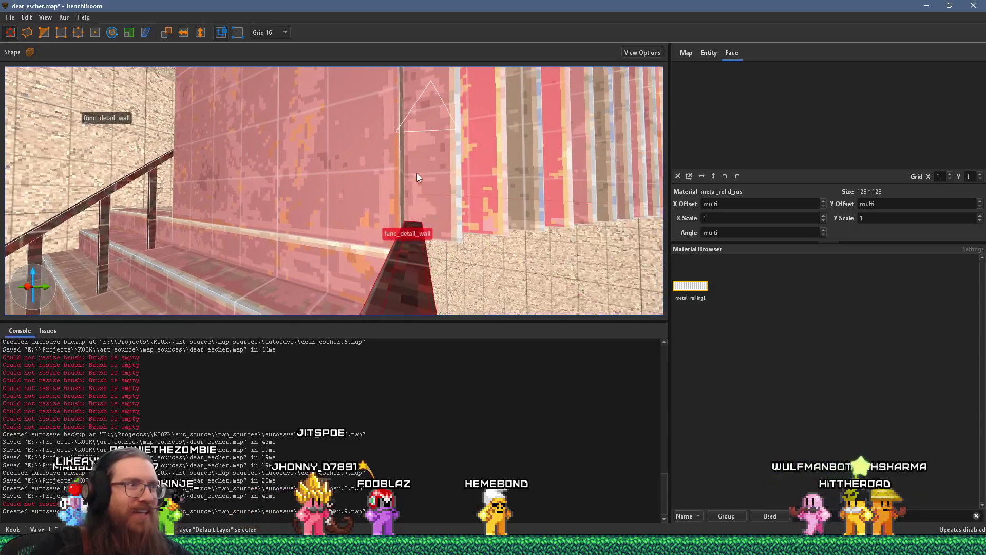
scroll(396, 164, up, 5)
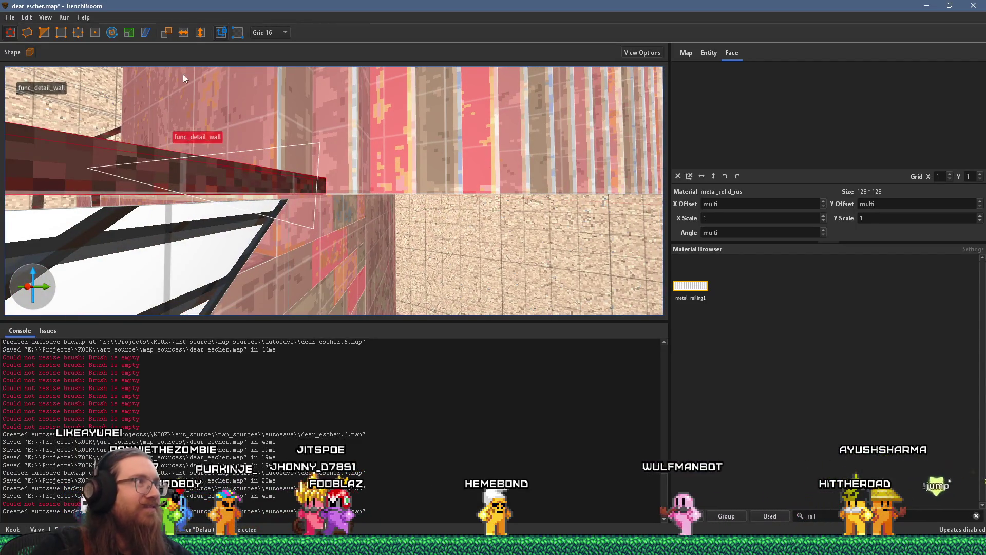
Step: Set the grid to 1 and lengthen the wall handrail by 64 units
click(270, 32)
click(268, 67)
scroll(272, 136, up, 3)
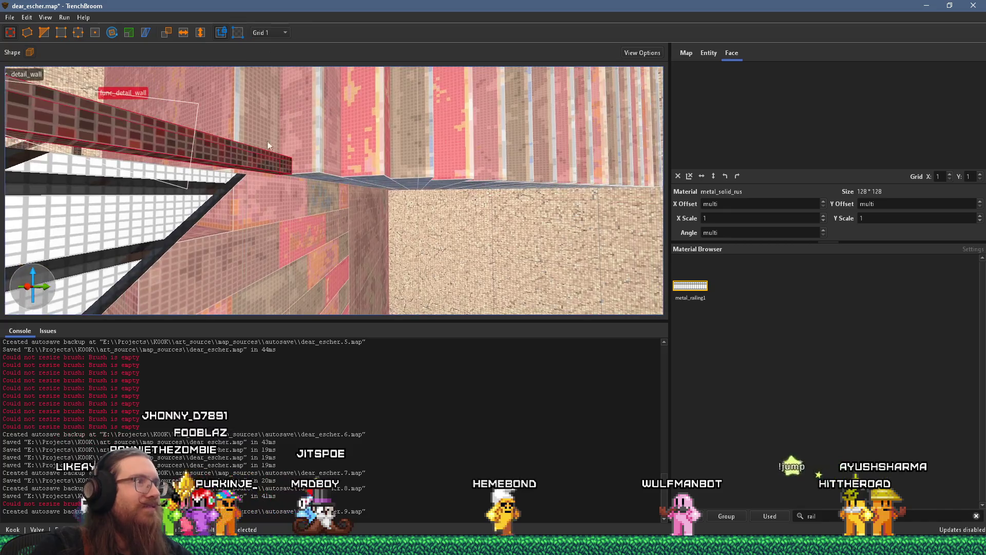
scroll(256, 180, up, 5)
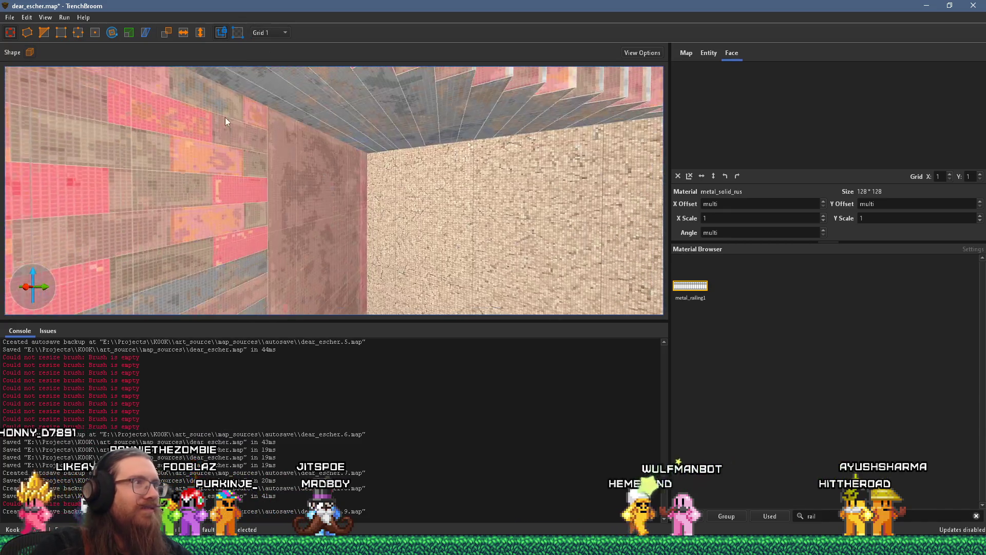
scroll(225, 118, down, 5)
drag(227, 116, 319, 127)
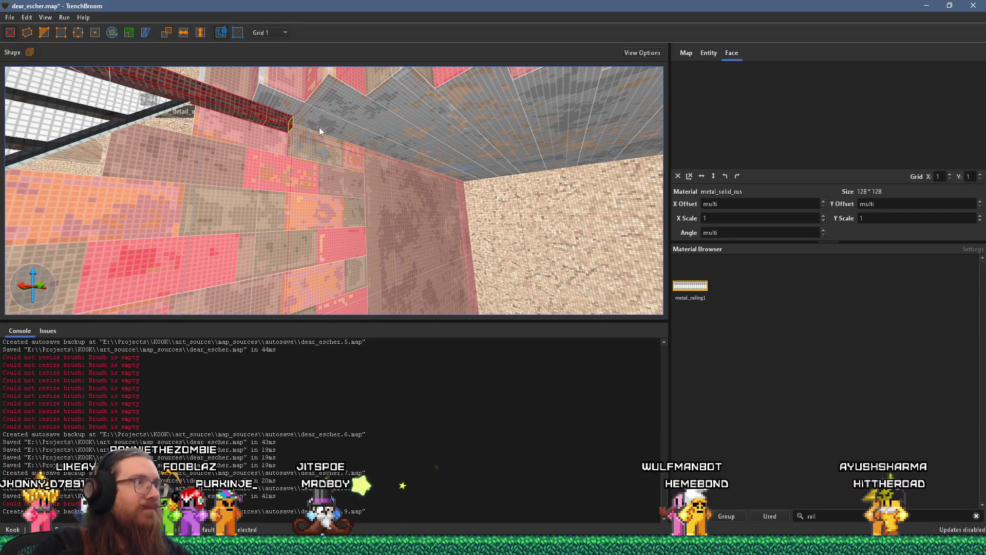
scroll(260, 116, down, 5)
scroll(412, 91, down, 5)
scroll(445, 165, down, 5)
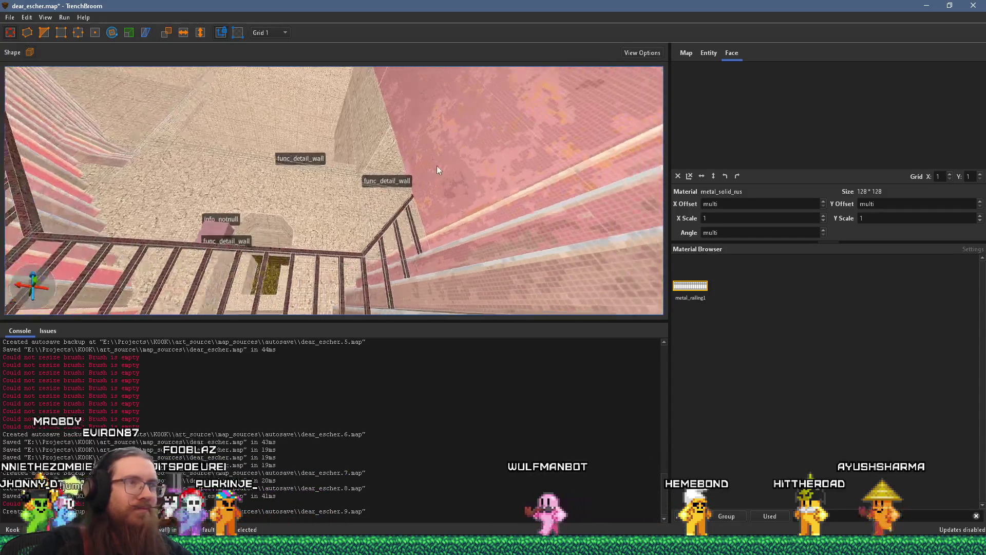
scroll(445, 165, down, 8)
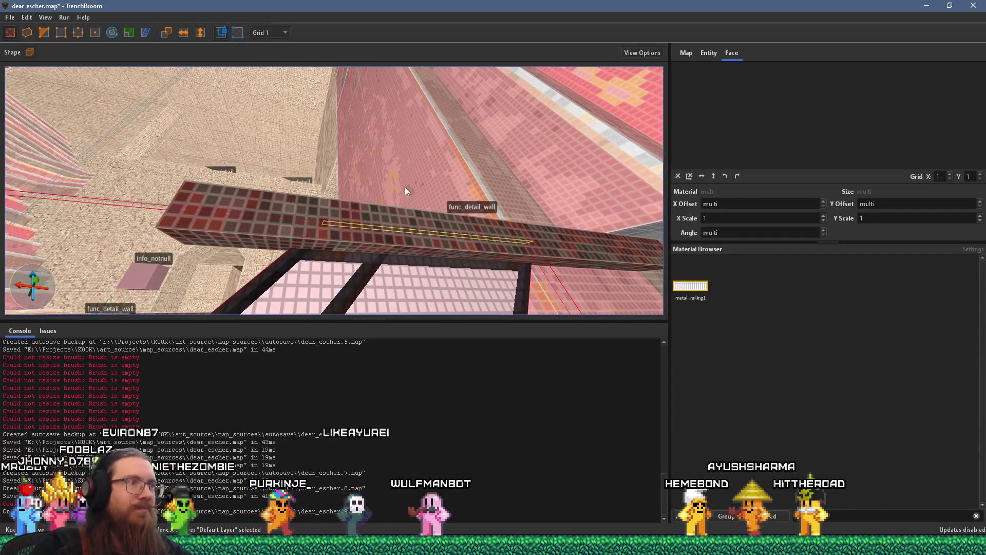
scroll(408, 212, down, 10)
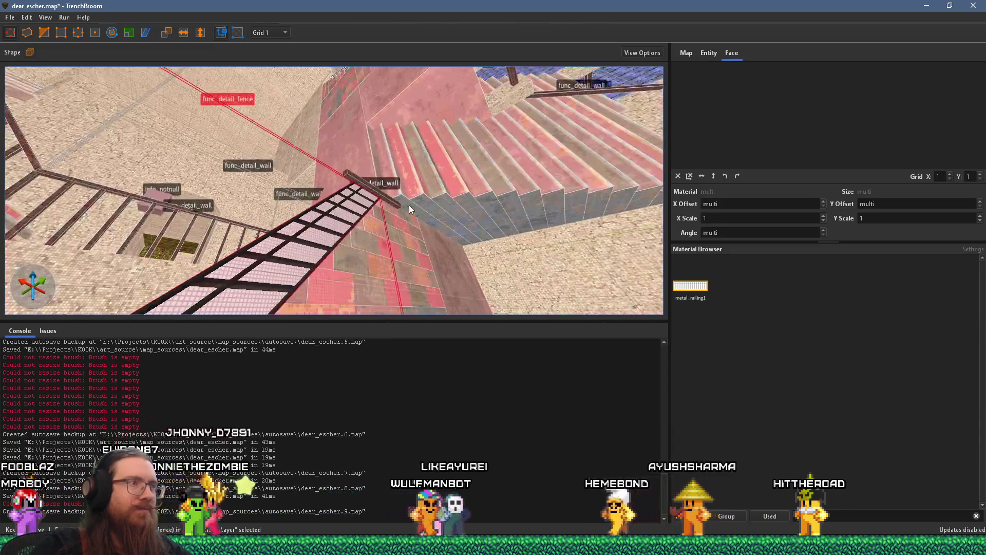
scroll(409, 205, down, 10)
Step: Select the fence piece above the stairs and set the grid back to 16
scroll(401, 222, down, 10)
key(Escape)
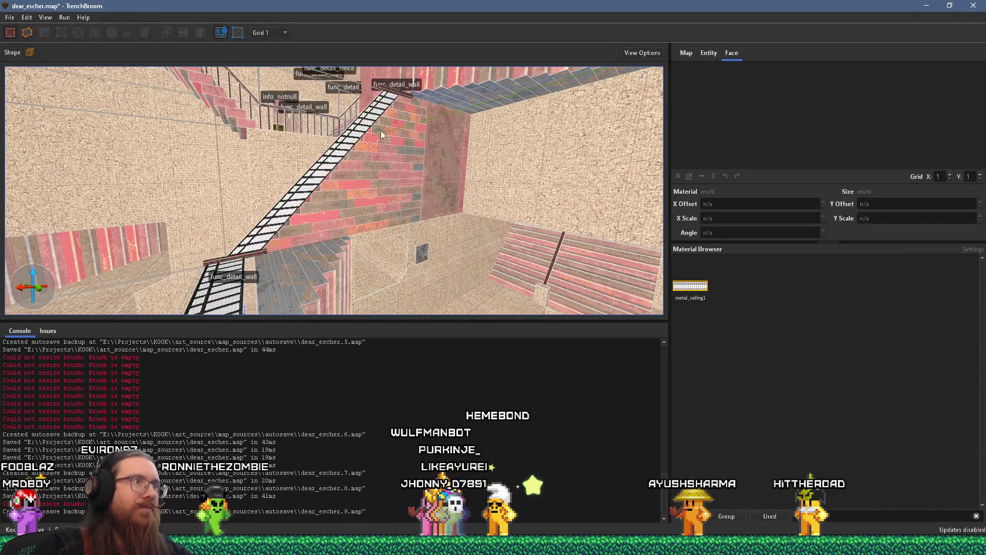
click(344, 152)
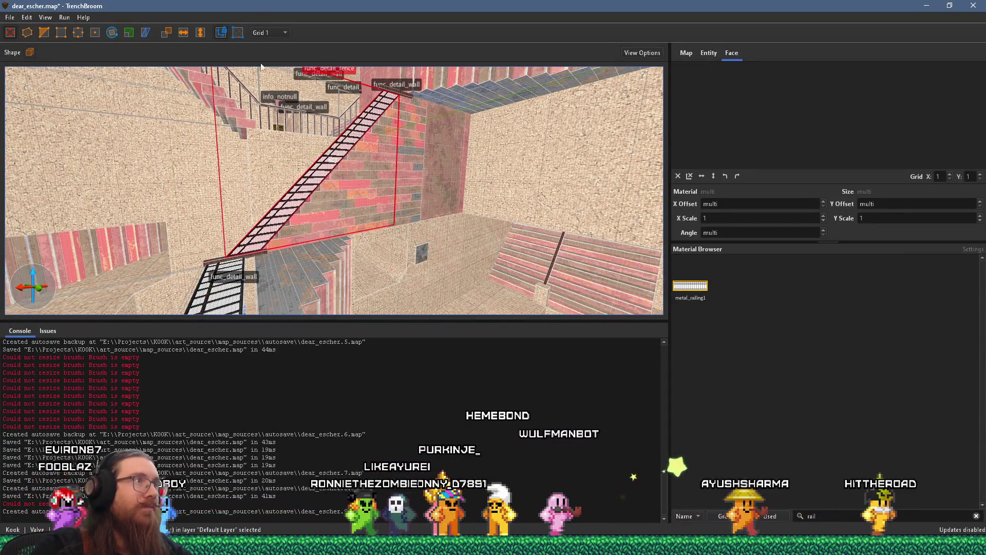
click(270, 33)
click(264, 93)
scroll(315, 135, up, 5)
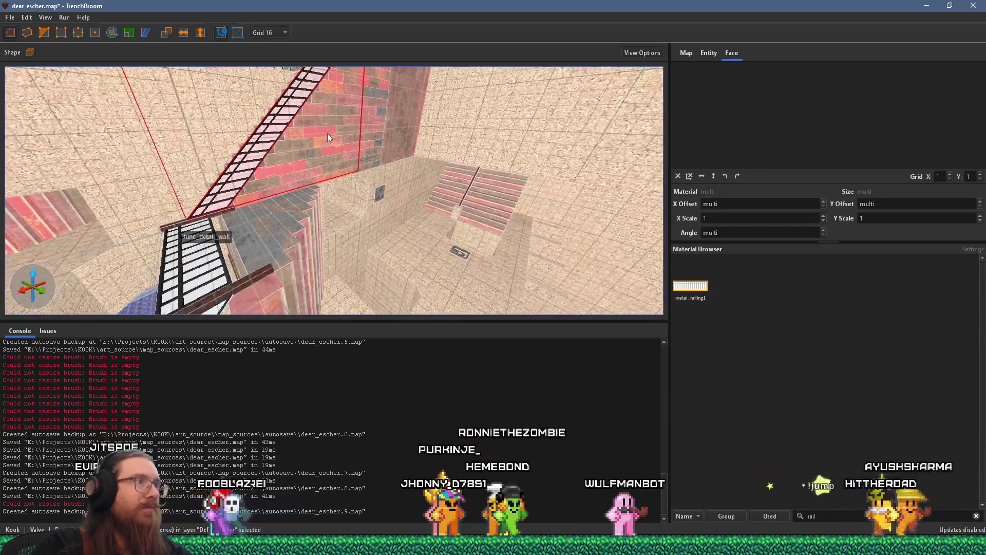
scroll(393, 198, down, 3)
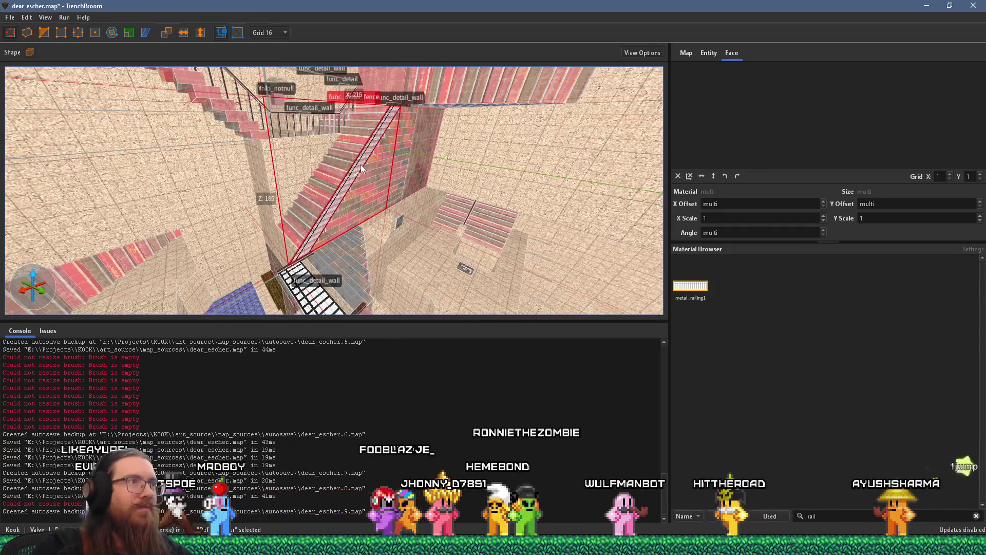
Step: Shorten the fence piece, rotate it three steps about Z, move it up, then delete it
drag(361, 164, 371, 177)
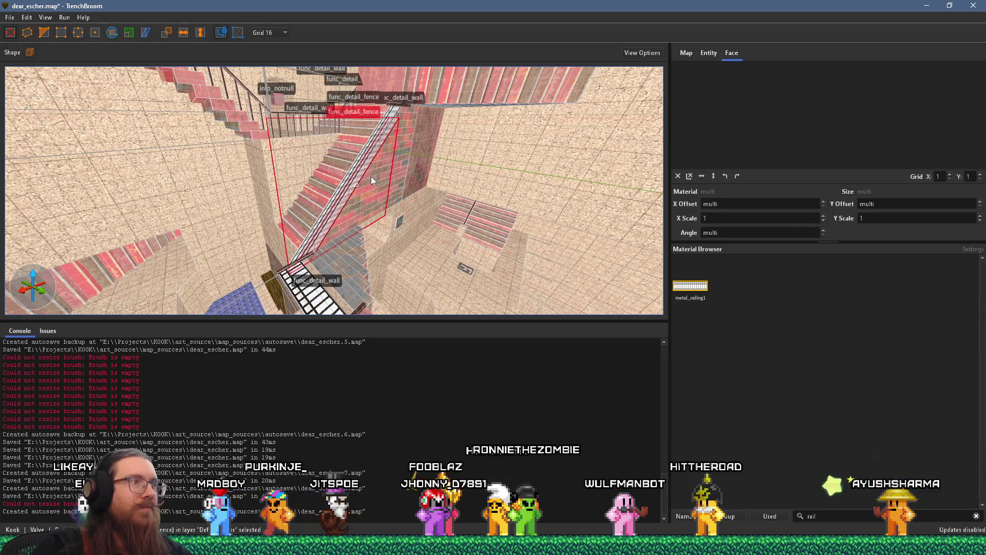
mouse_move(171, 77)
mouse_down()
mouse_move(334, 88)
mouse_move(177, 193)
mouse_up()
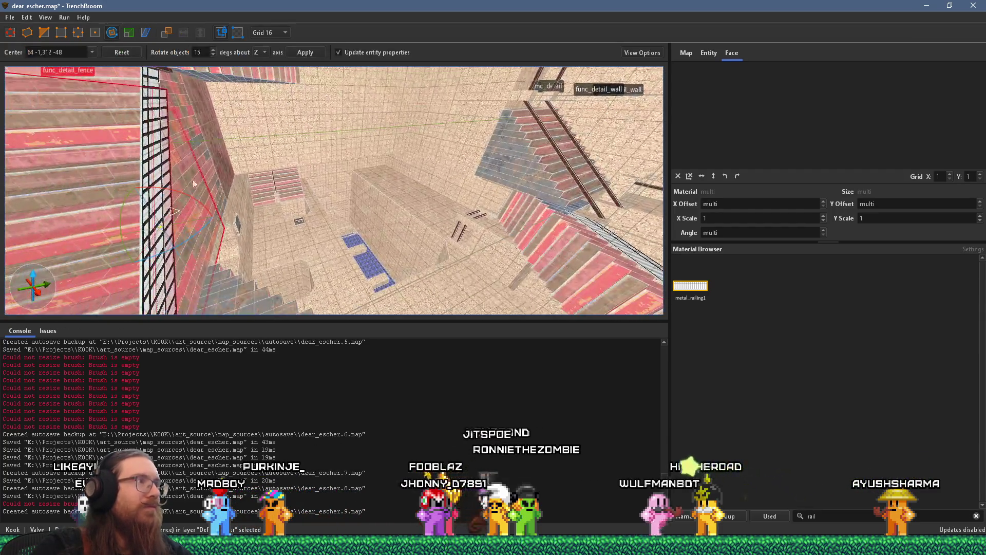
key(alt+Left)
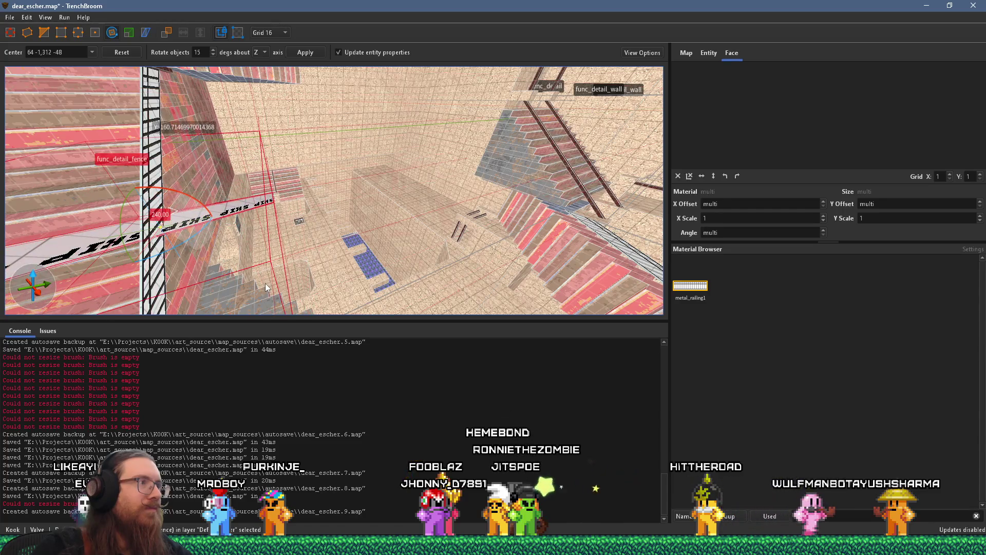
key(alt+Left)
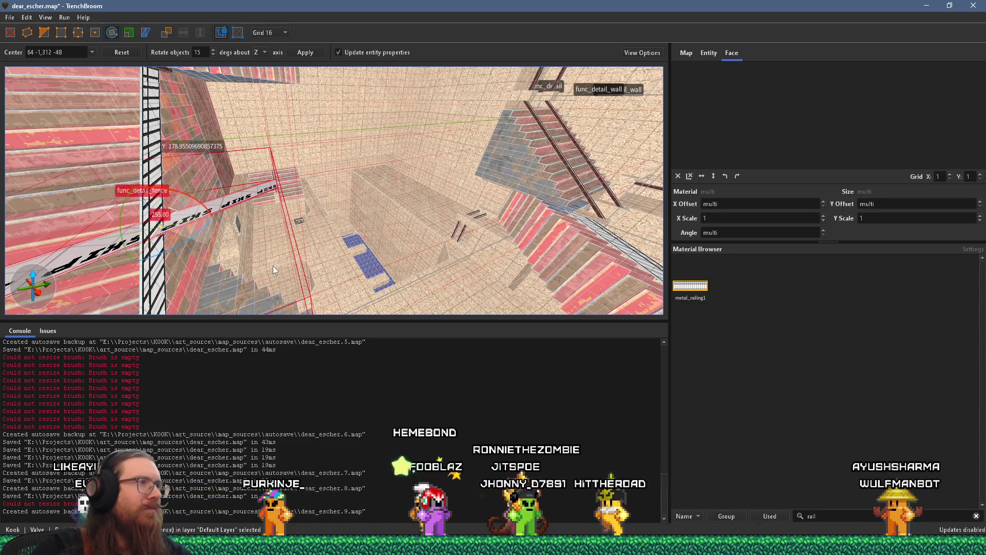
key(alt+Left)
mouse_move(264, 283)
mouse_down()
mouse_move(208, 206)
mouse_move(245, 193)
mouse_up()
key(r)
mouse_move(185, 184)
mouse_down()
mouse_move(267, 138)
mouse_move(280, 146)
mouse_move(295, 117)
mouse_up()
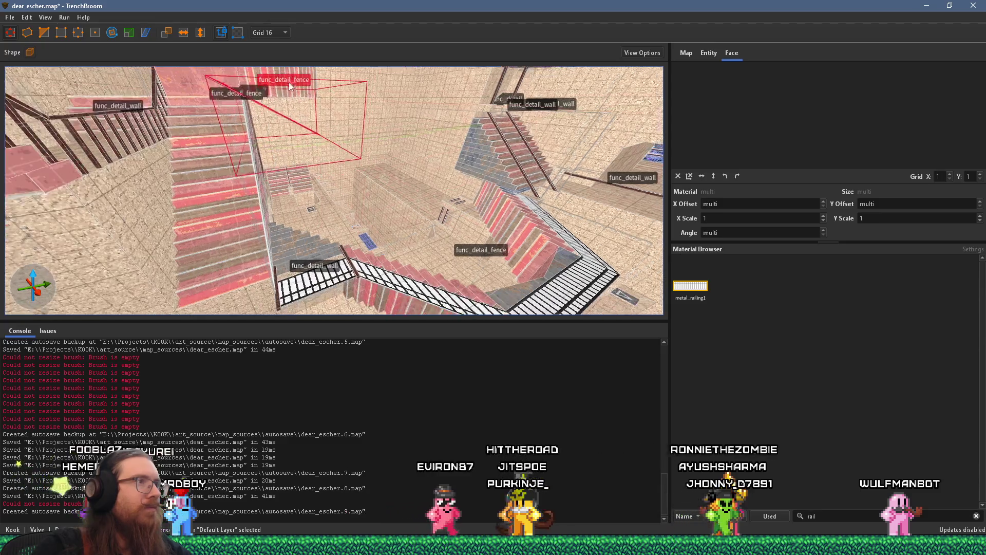
key(Delete)
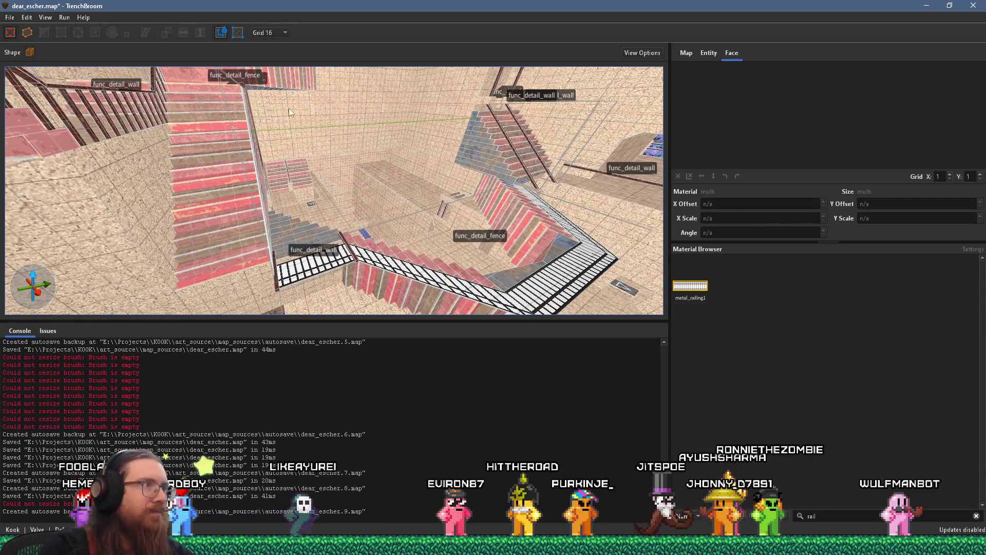
Step: Select the tall fence along the stairs, nudge it slightly, and ready it for rotation
click(324, 177)
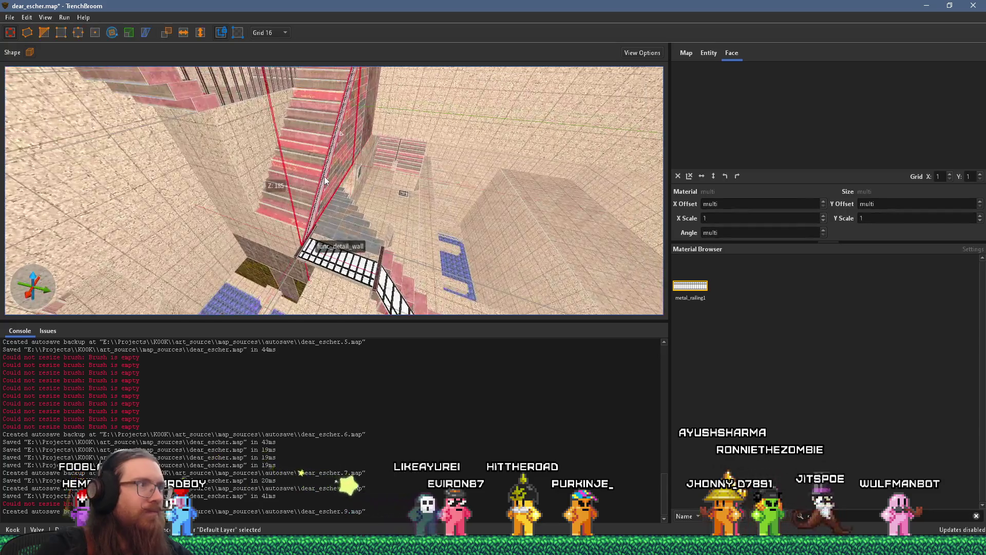
drag(326, 177, 308, 164)
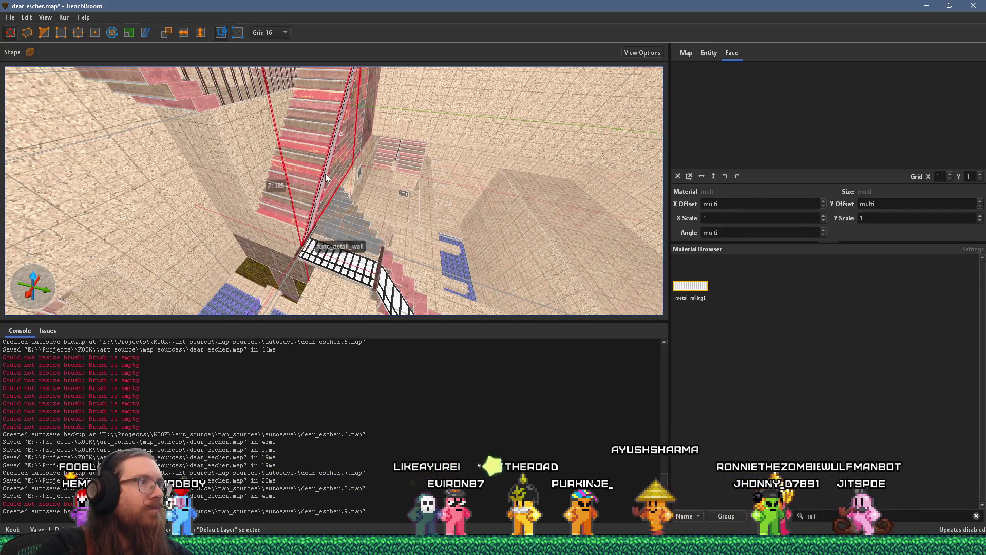
click(118, 39)
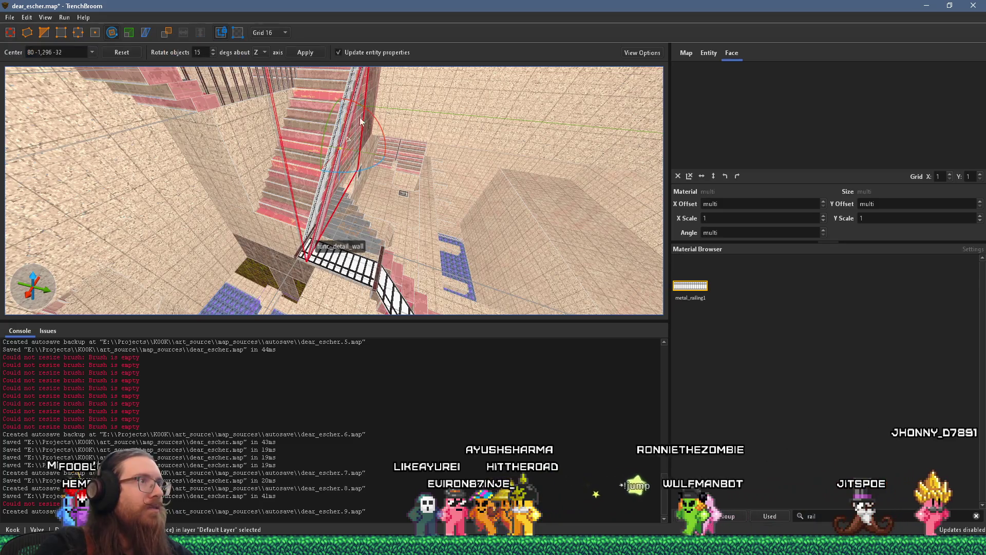
Step: Rotate the tall fence to 255 degrees and move it up and to the right
mouse_move(360, 170)
mouse_down()
mouse_move(398, 242)
mouse_move(398, 208)
mouse_up()
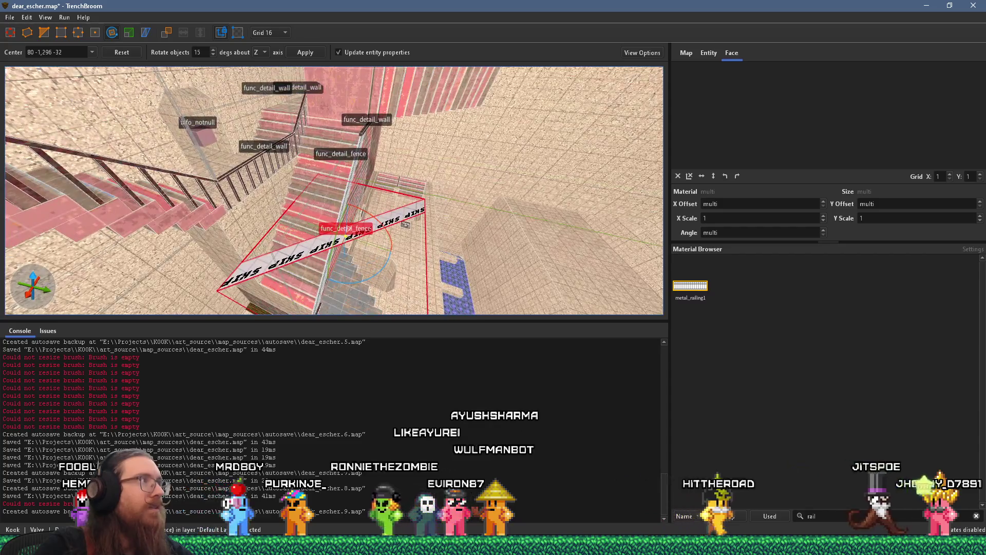
key(r)
mouse_move(358, 232)
mouse_down()
mouse_move(448, 171)
mouse_move(473, 103)
mouse_up()
Step: Widen the SKIP fence brush beside the stairs by dragging its side face out
scroll(473, 145, up, 3)
scroll(400, 182, up, 10)
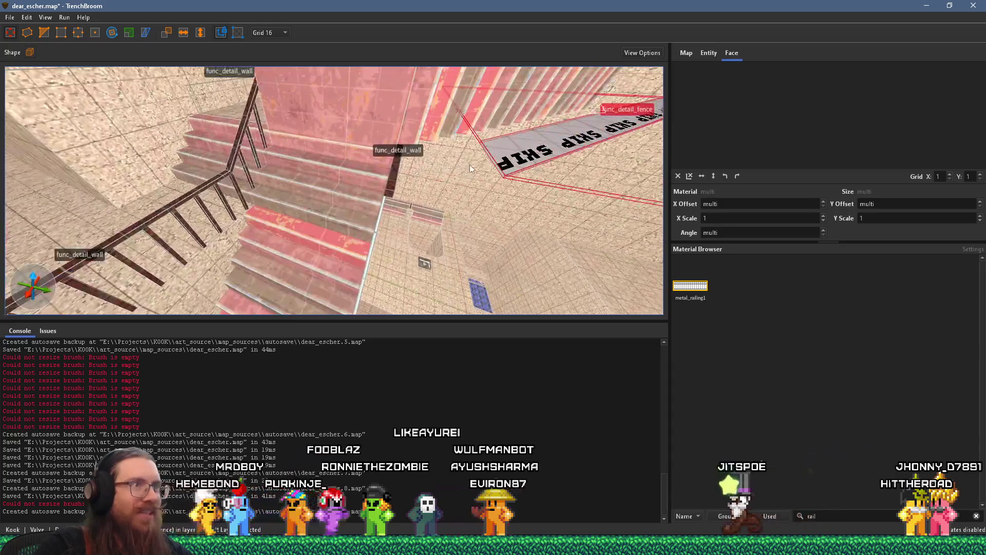
drag(441, 92, 377, 29)
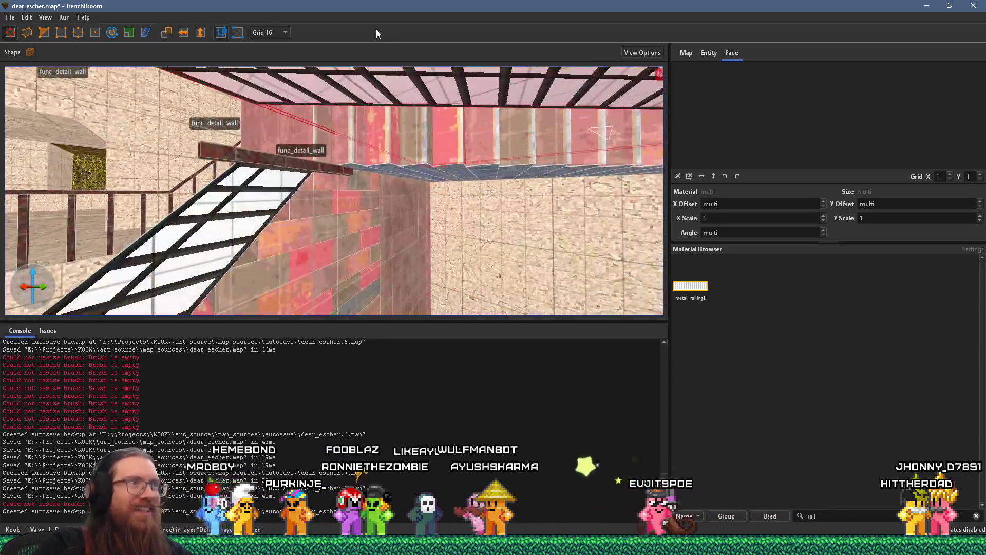
mouse_move(403, 88)
mouse_down()
mouse_move(399, 182)
mouse_move(414, 197)
mouse_move(335, 189)
mouse_up()
right_click(418, 180)
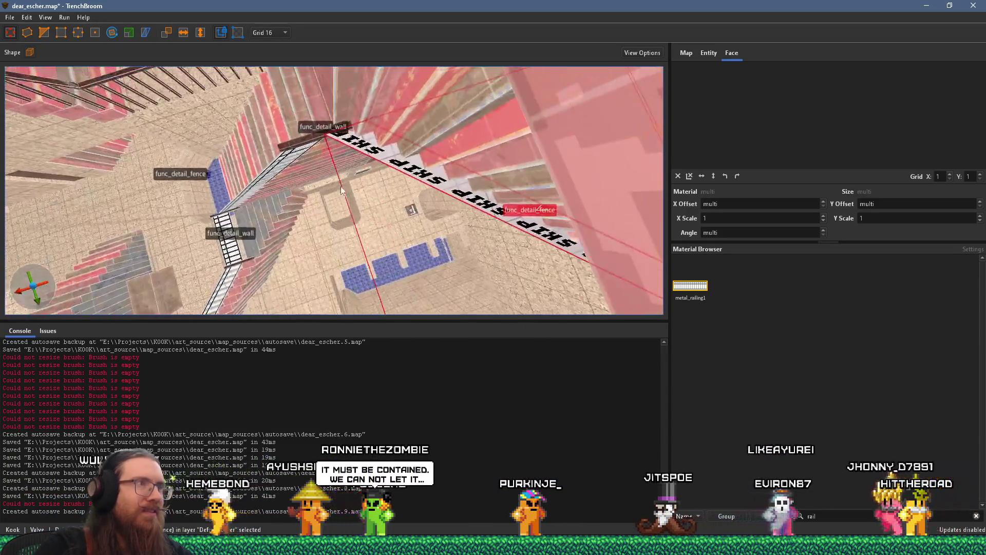
mouse_move(388, 162)
mouse_down()
mouse_move(347, 159)
mouse_move(350, 128)
mouse_move(298, 143)
mouse_move(346, 85)
mouse_move(312, 112)
mouse_up()
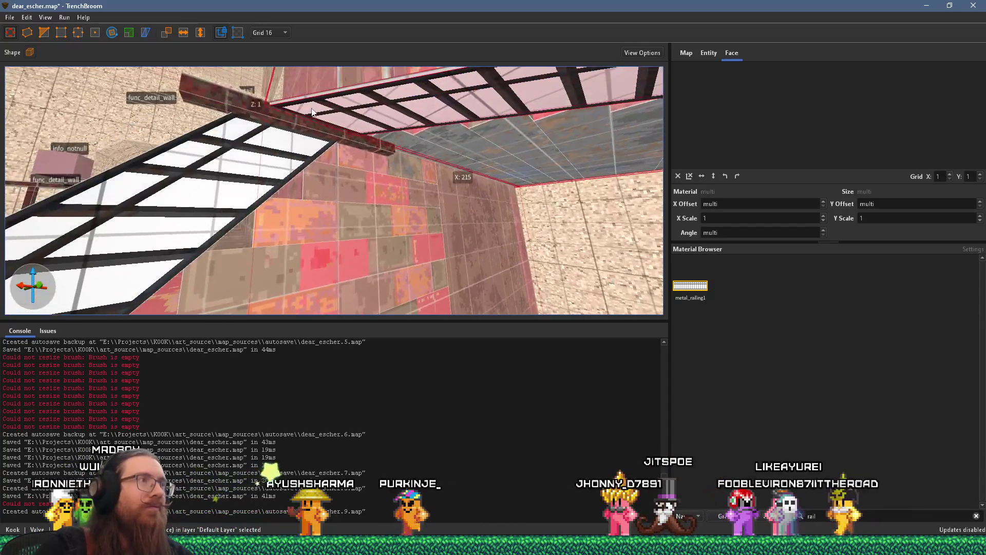
Step: Select the dark beam, then the railing brush and a face of the metal railing beam
click(264, 114)
mouse_move(188, 92)
mouse_down()
mouse_move(261, 118)
mouse_move(325, 49)
mouse_move(326, 33)
mouse_move(354, 105)
mouse_move(350, 75)
mouse_up()
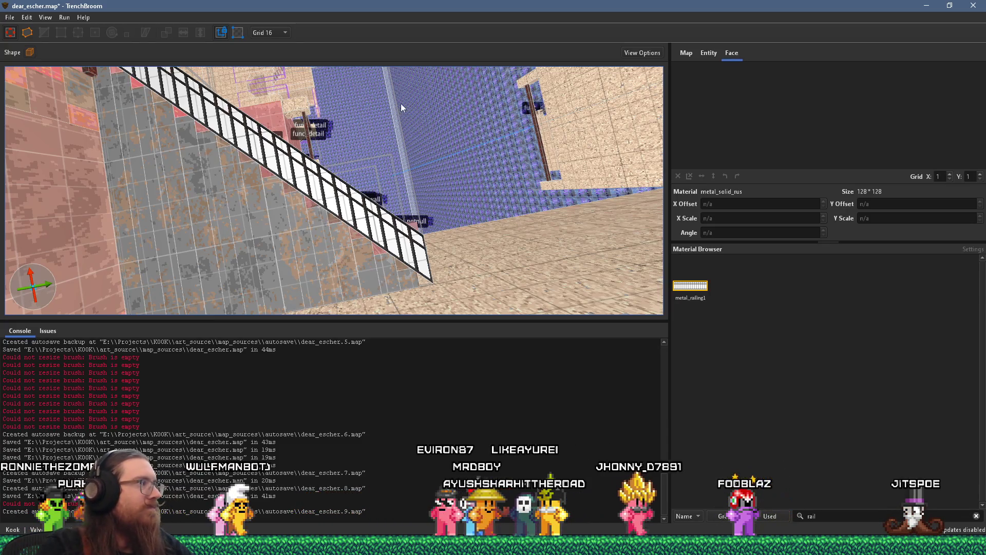
mouse_move(366, 156)
mouse_down()
mouse_move(331, 202)
mouse_move(263, 247)
mouse_move(281, 185)
mouse_move(280, 131)
mouse_move(376, 232)
mouse_move(321, 197)
mouse_move(260, 190)
mouse_move(403, 281)
mouse_move(267, 200)
mouse_move(311, 198)
mouse_move(300, 184)
mouse_move(288, 95)
mouse_move(328, 126)
mouse_move(353, 71)
mouse_move(395, 156)
mouse_move(379, 172)
mouse_move(386, 199)
mouse_move(375, 172)
mouse_move(405, 176)
mouse_move(328, 190)
mouse_move(371, 273)
mouse_move(335, 268)
mouse_move(442, 150)
mouse_move(291, 189)
mouse_move(383, 191)
mouse_move(328, 154)
mouse_move(463, 188)
mouse_move(465, 154)
mouse_move(454, 233)
mouse_up()
click(380, 171)
click(442, 150)
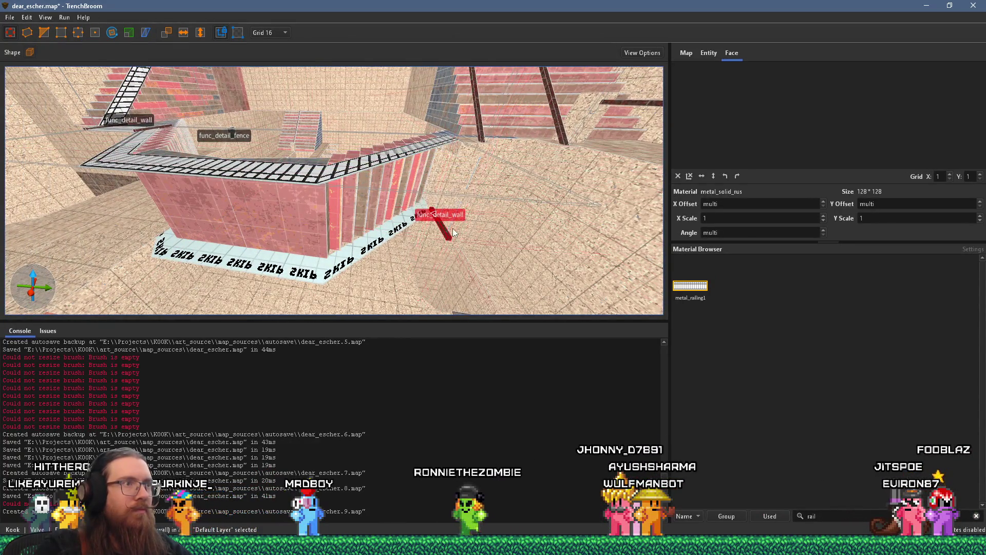
Step: Center on the bracket at the railing's stair end and set the grid to 2 units
scroll(454, 232, up, 5)
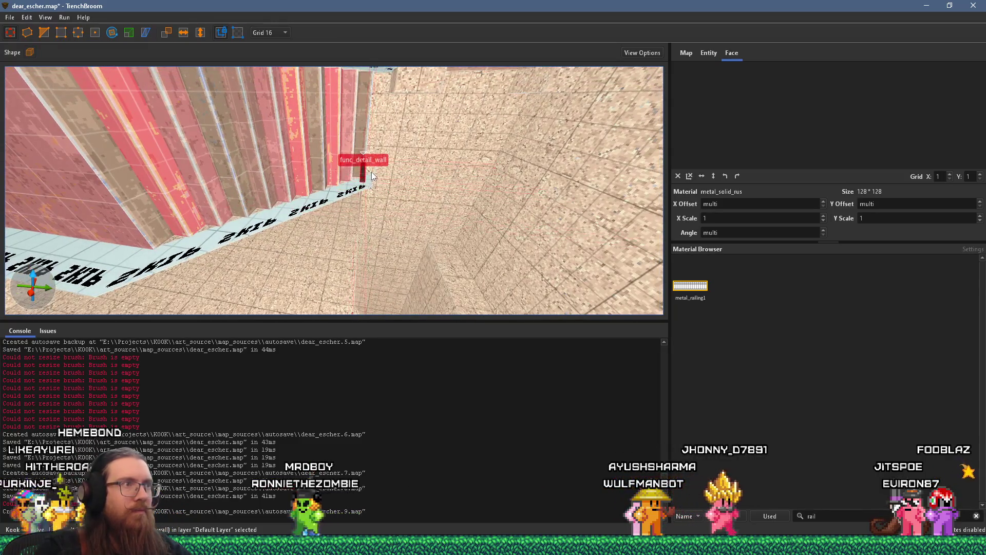
mouse_move(366, 141)
mouse_down()
mouse_move(254, 181)
mouse_move(310, 183)
mouse_move(355, 221)
mouse_move(403, 201)
mouse_move(391, 251)
mouse_move(353, 110)
mouse_move(348, 121)
mouse_up()
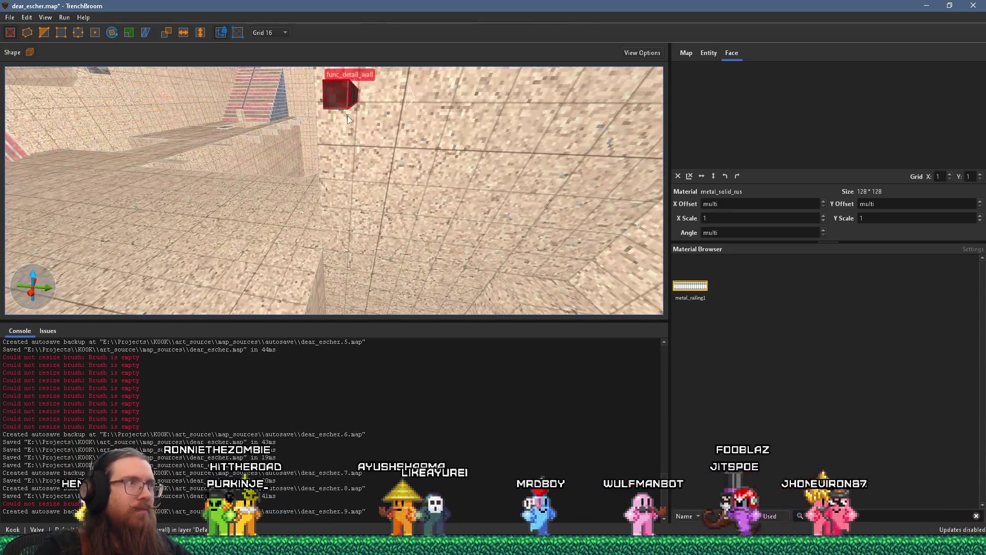
mouse_move(343, 56)
mouse_down()
mouse_move(361, 121)
mouse_move(354, 135)
mouse_move(403, 165)
mouse_up()
click(265, 33)
click(267, 52)
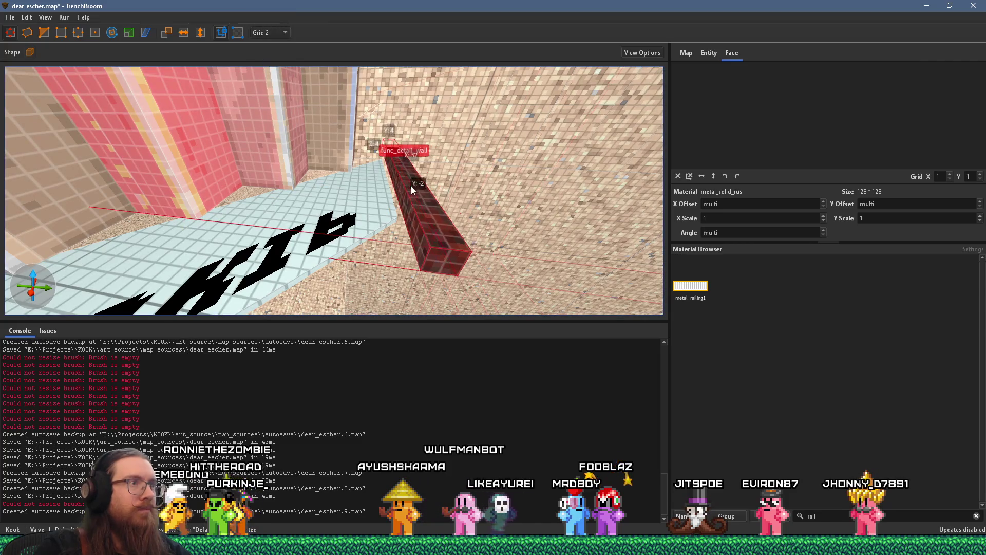
Step: Slide the brick bracket brush slightly along the railing, then deselect it
mouse_move(390, 163)
mouse_down()
mouse_move(367, 128)
mouse_move(378, 107)
mouse_move(453, 87)
mouse_move(380, 128)
mouse_move(384, 156)
mouse_move(458, 147)
mouse_move(447, 200)
mouse_move(450, 133)
mouse_move(467, 97)
mouse_up()
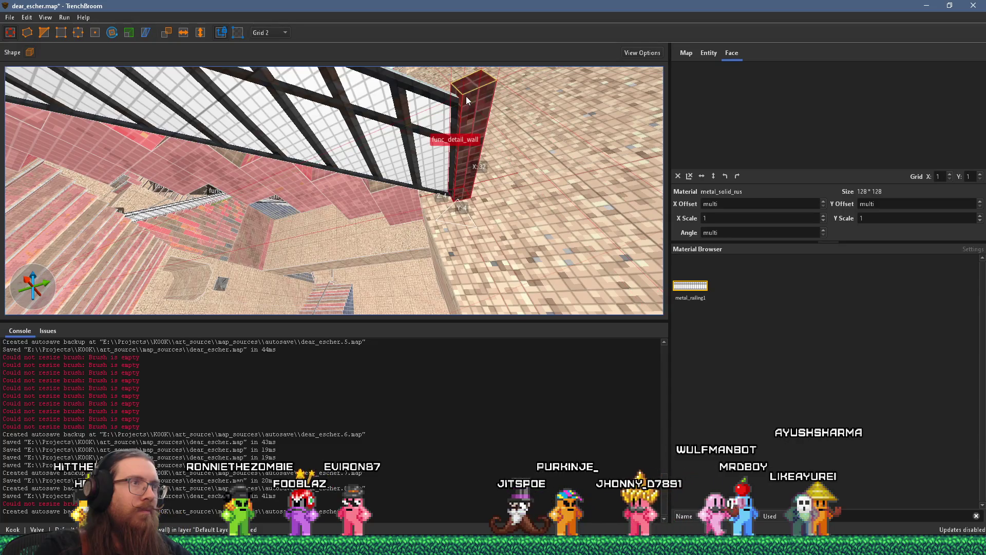
scroll(467, 105, up, 3)
key(Escape)
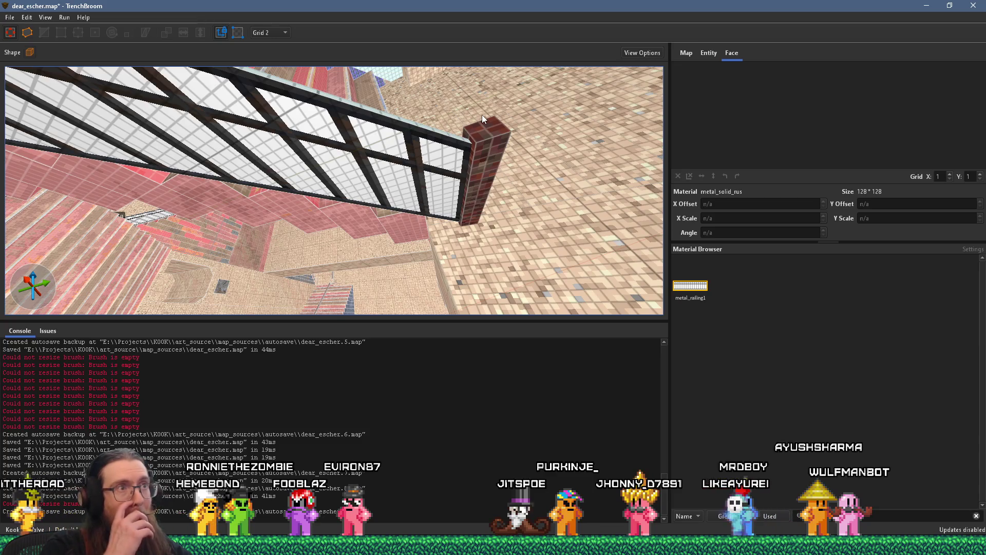
click(480, 144)
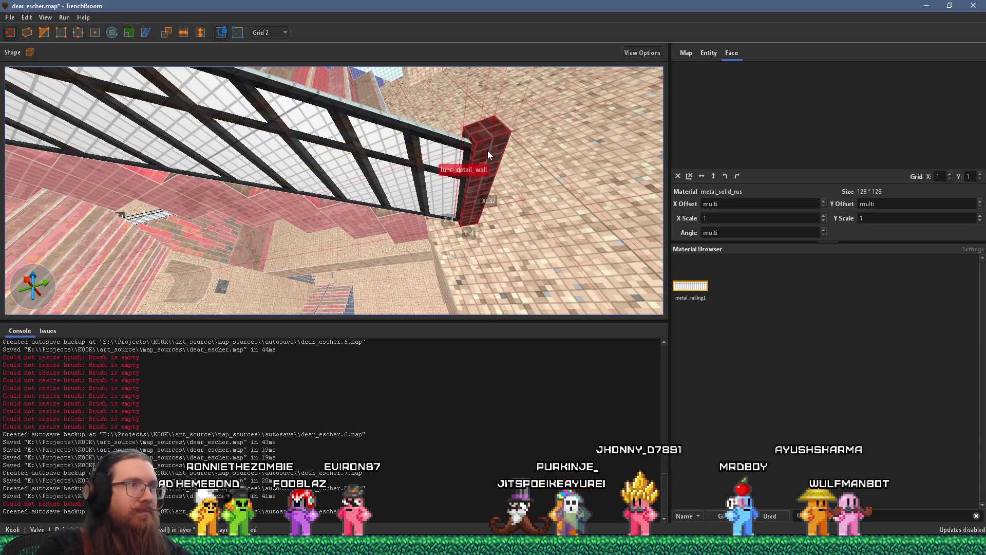
mouse_move(488, 162)
mouse_down()
mouse_move(482, 171)
mouse_move(475, 156)
mouse_move(434, 144)
mouse_move(431, 109)
mouse_move(397, 231)
mouse_up()
key(Escape)
drag(412, 184, 338, 145)
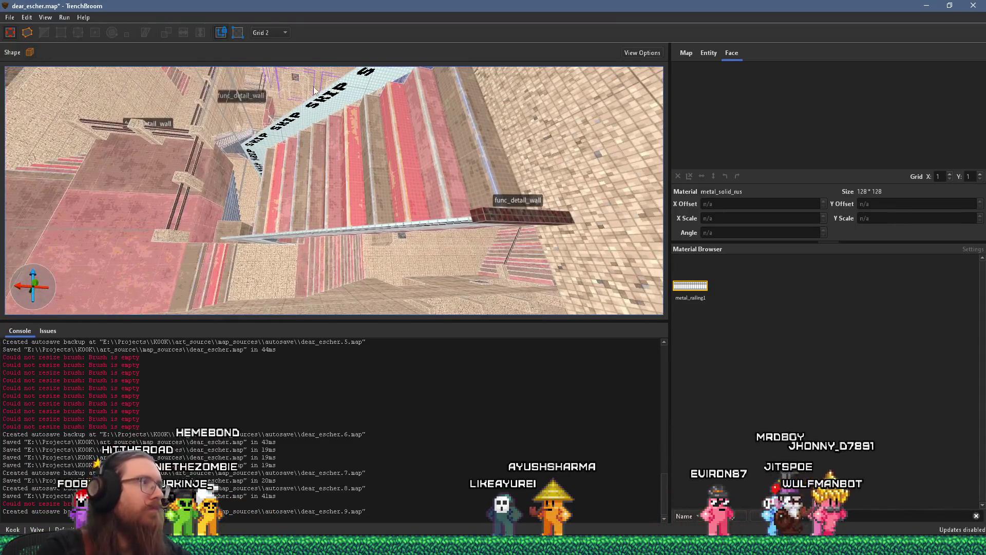
Step: Save the map and fly through the level to inspect the stairs and pit
click(9, 17)
click(31, 82)
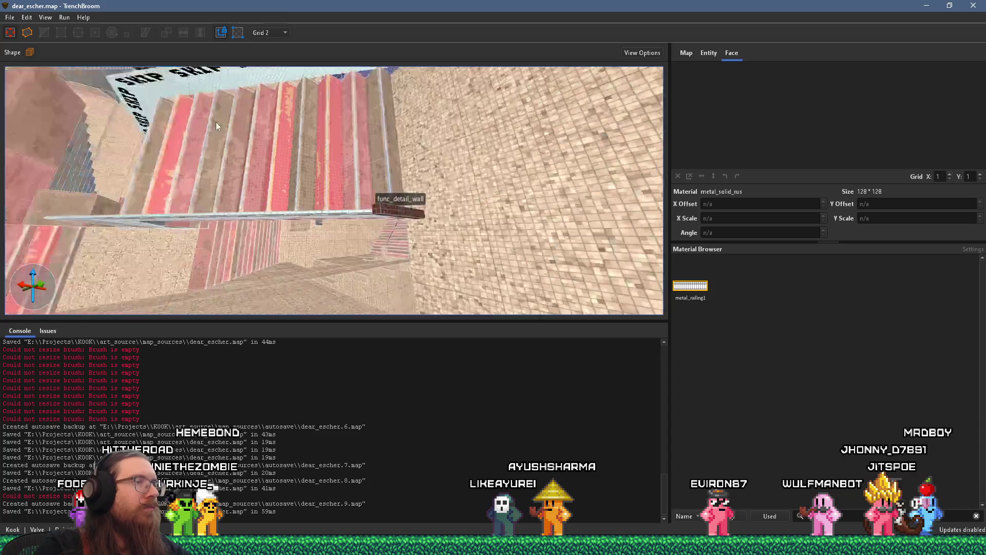
mouse_move(300, 140)
mouse_down()
mouse_move(371, 165)
mouse_move(273, 126)
mouse_move(308, 62)
mouse_move(317, 90)
mouse_up()
mouse_move(338, 154)
mouse_down()
mouse_move(390, 137)
mouse_move(305, 130)
mouse_move(303, 175)
mouse_move(320, 128)
mouse_move(331, 170)
mouse_move(360, 154)
mouse_move(416, 209)
mouse_move(344, 216)
mouse_move(347, 172)
mouse_move(280, 64)
mouse_up()
click(281, 33)
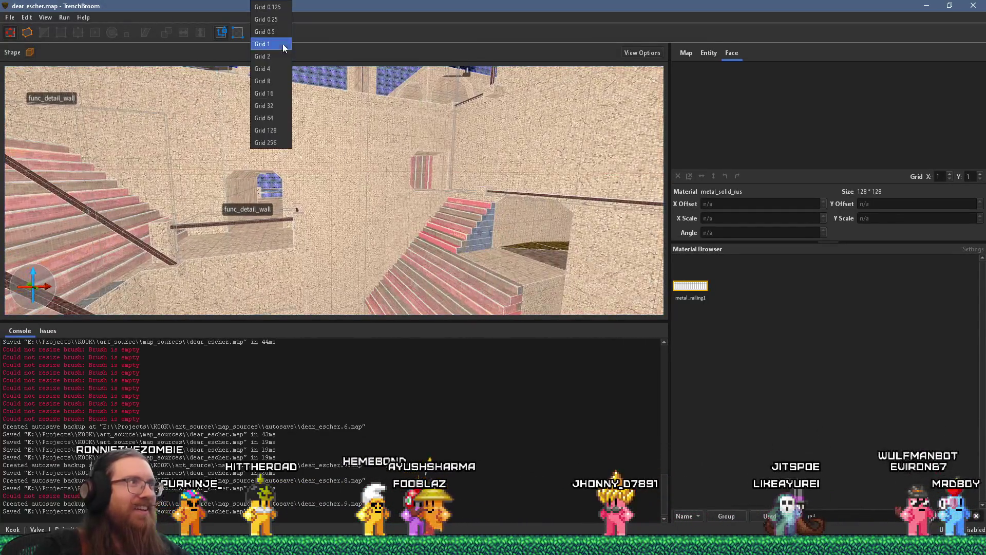
Step: Set the grid size back to 16 units
click(264, 89)
drag(288, 133, 307, 178)
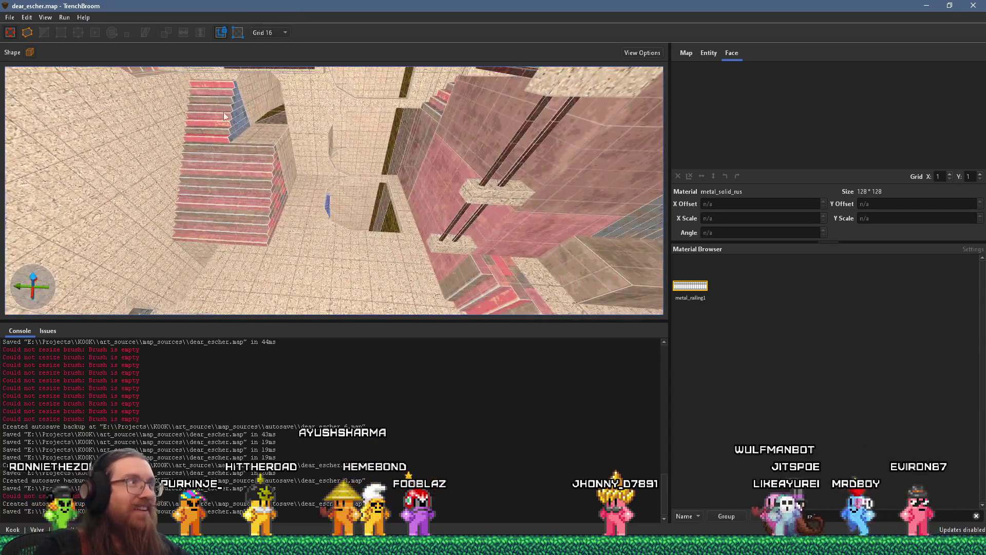
click(9, 17)
key(Escape)
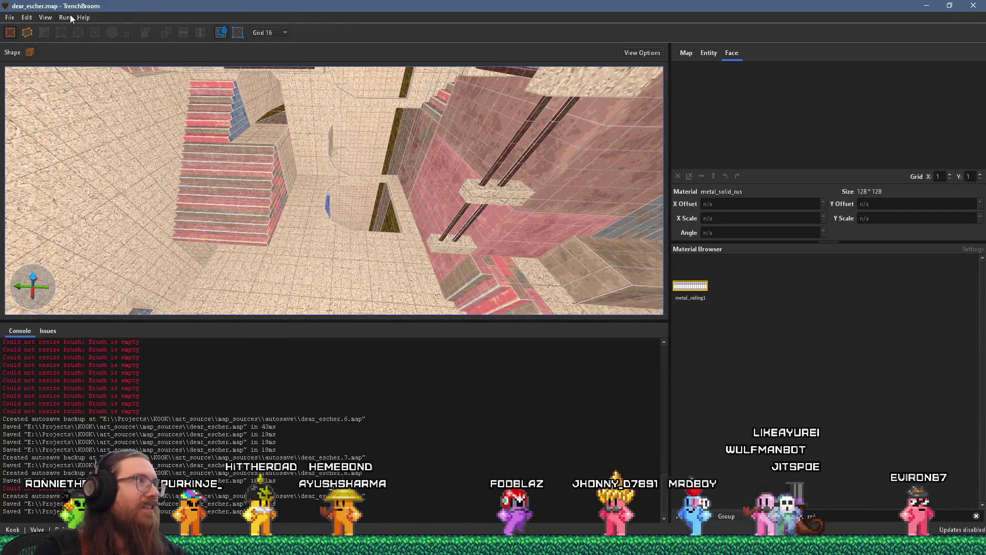
Step: Compile dear_escher with the qbsp profile, copying the BSP into the Godot levels folder
click(67, 17)
click(73, 30)
click(616, 410)
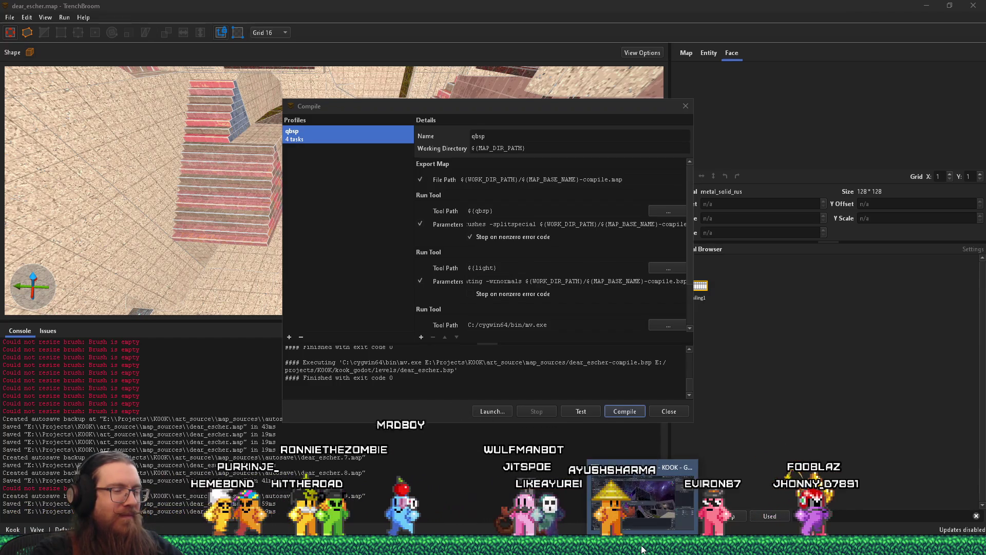
key(alt+Tab)
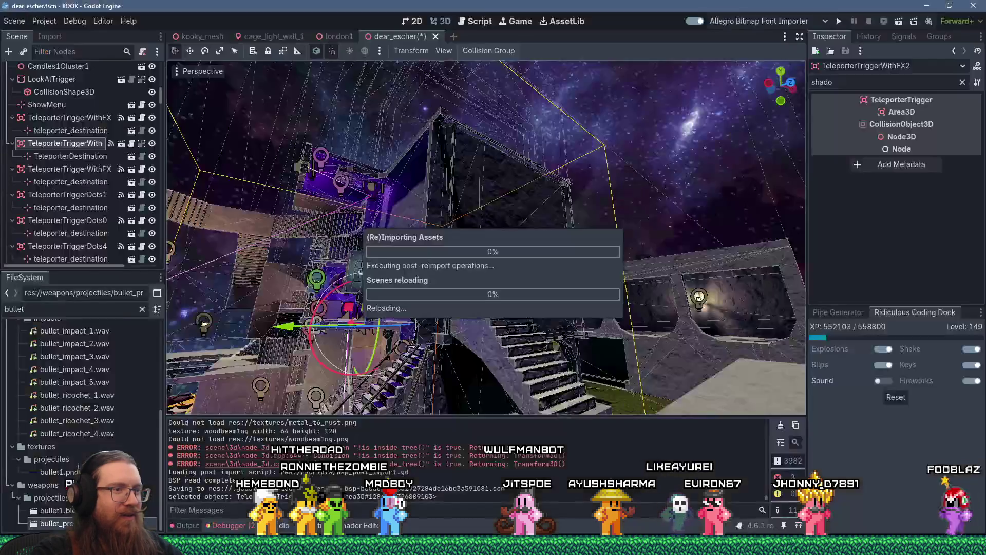
Step: Let Godot reimport the rebuilt dear_escher level, then save the scene and run the project
key(alt+Tab)
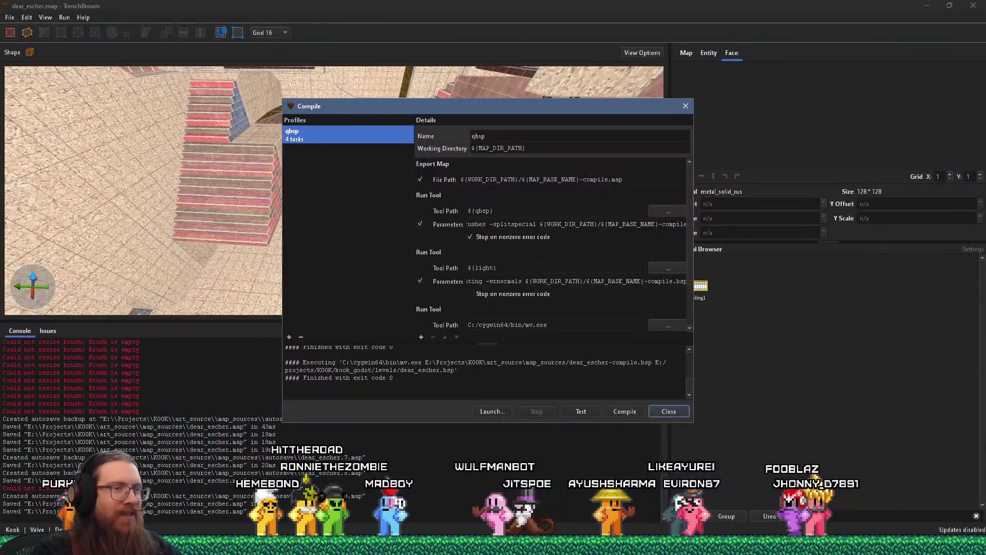
key(alt+Tab)
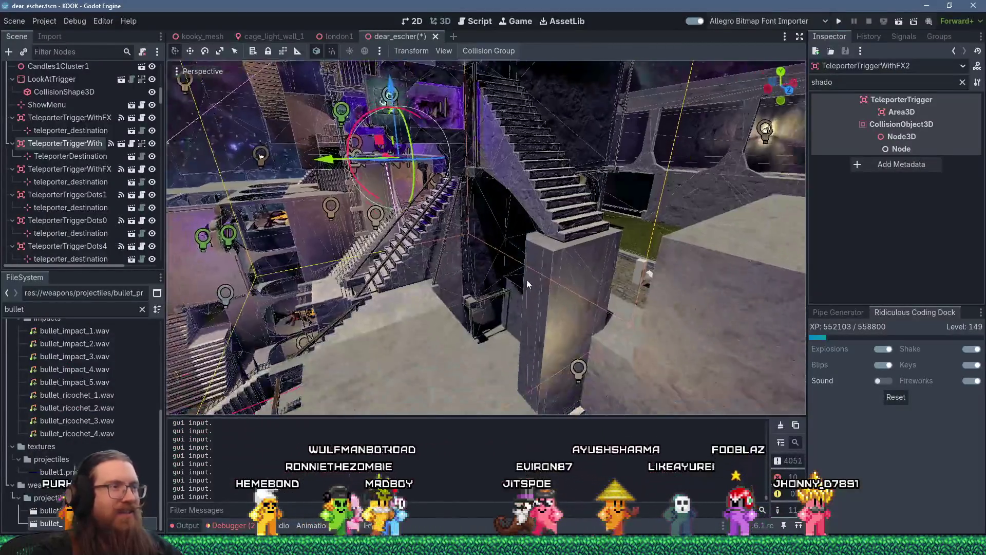
scroll(526, 282, down, 5)
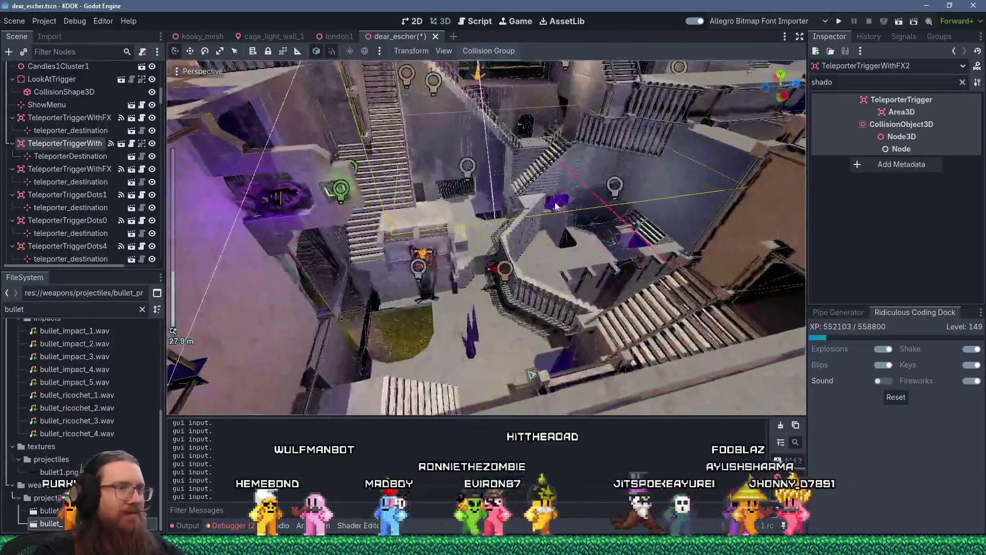
scroll(556, 205, up, 2)
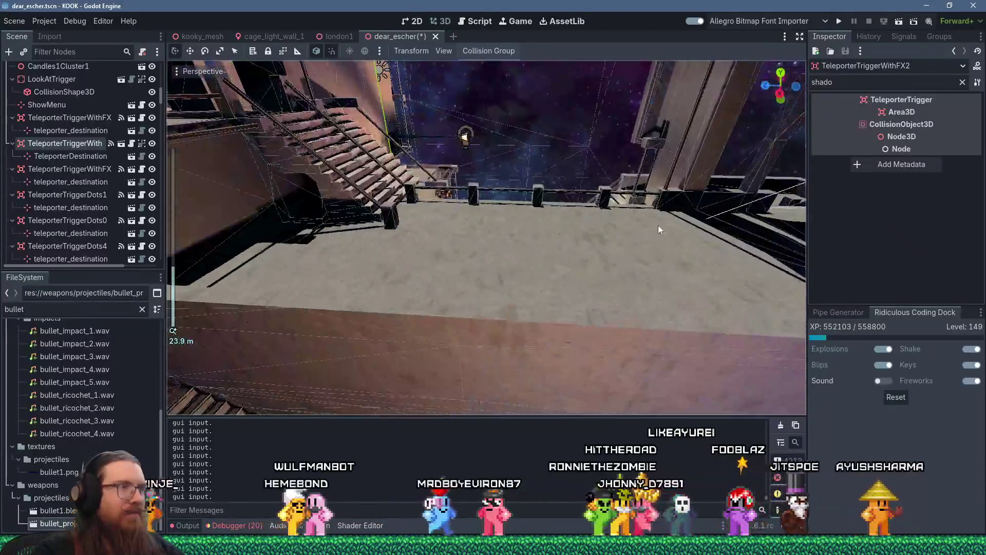
scroll(658, 225, down, 5)
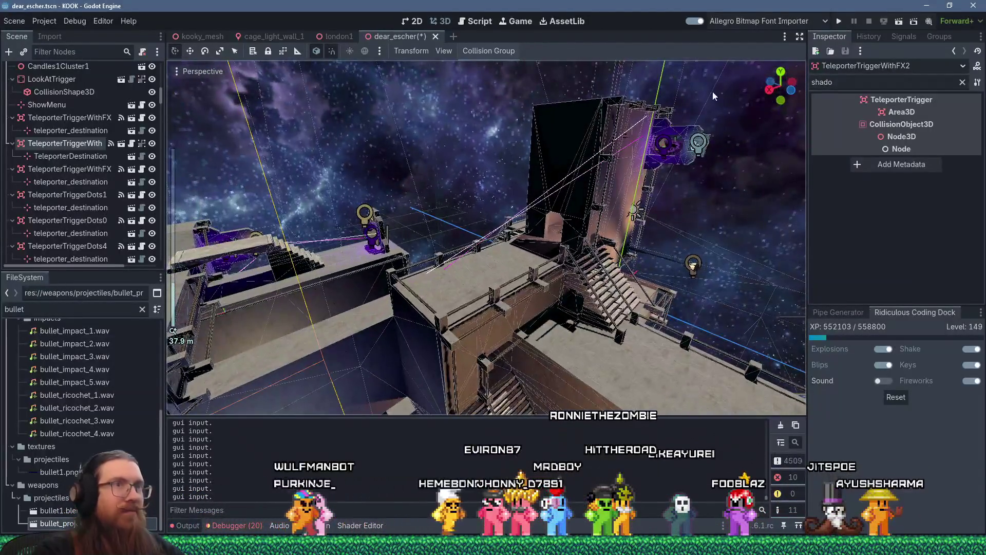
click(839, 21)
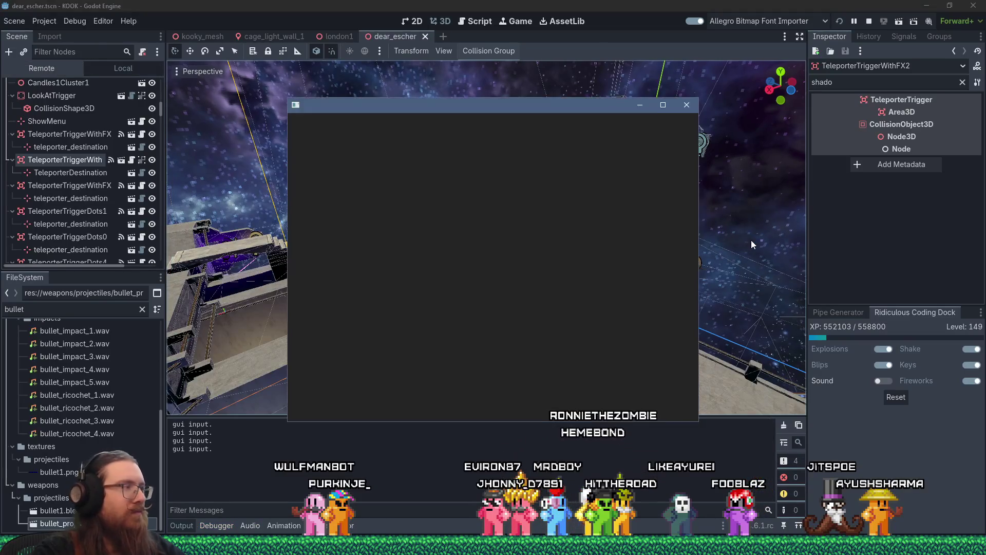
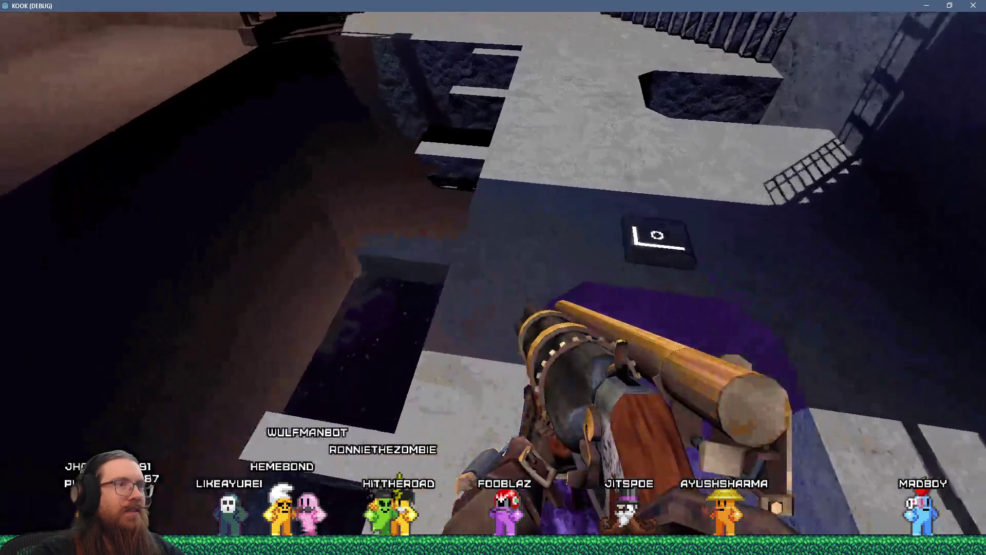
Step: Walk through the KOOK level past the purple pit, up the stone staircase and through the doorway
key(s)
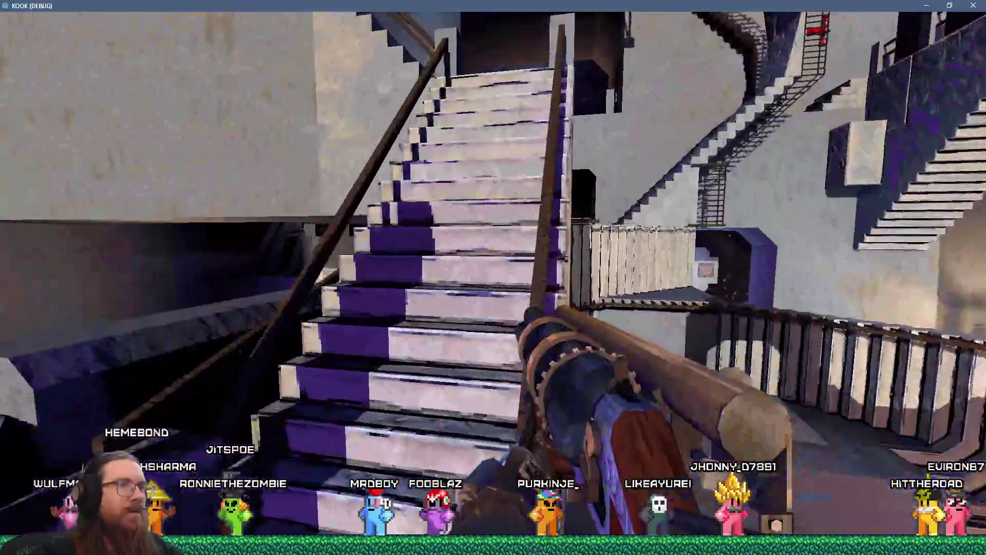
key(w)
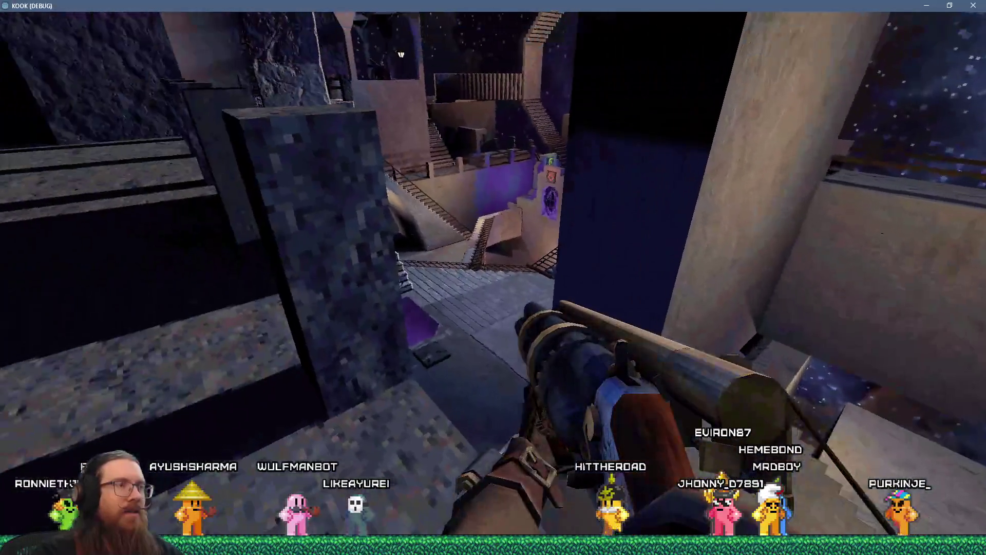
key(w)
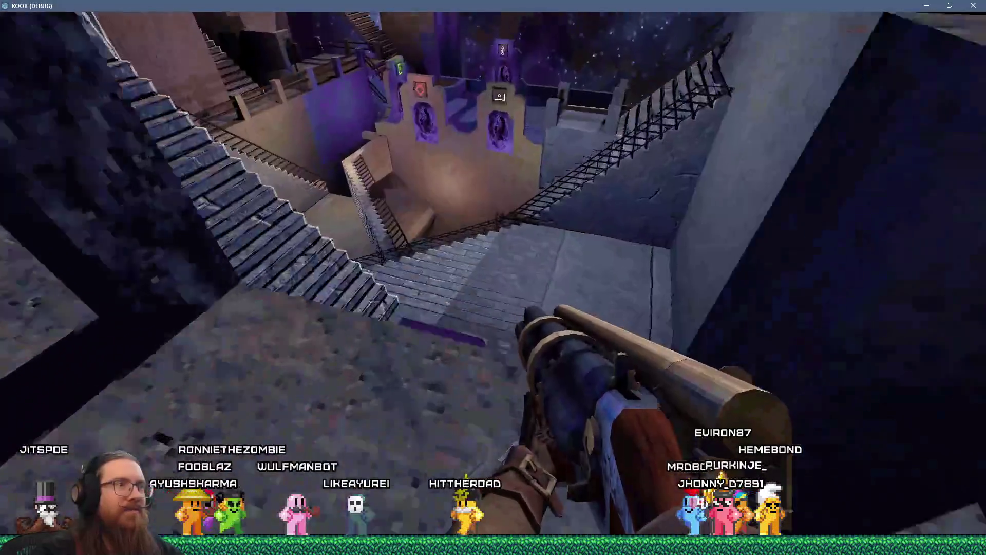
key(w)
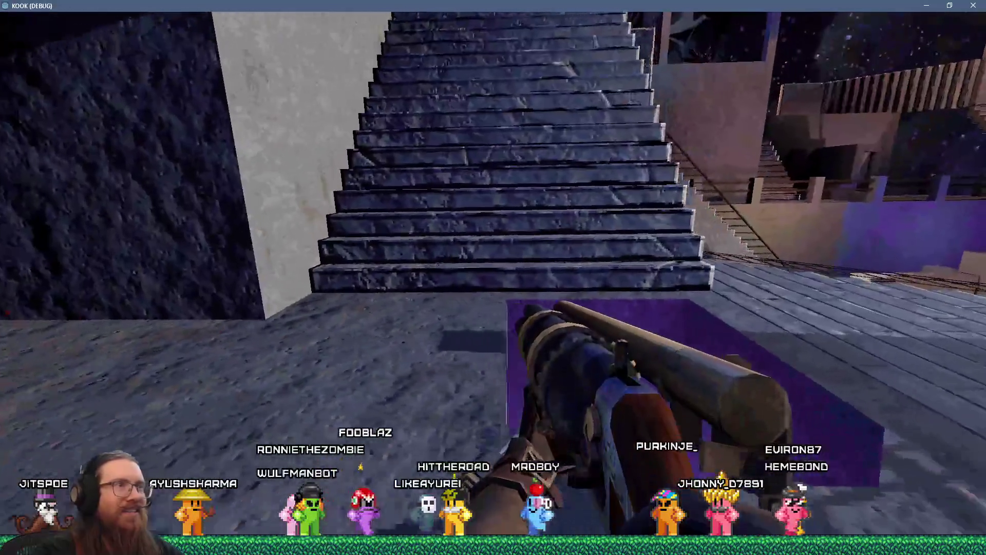
key(w)
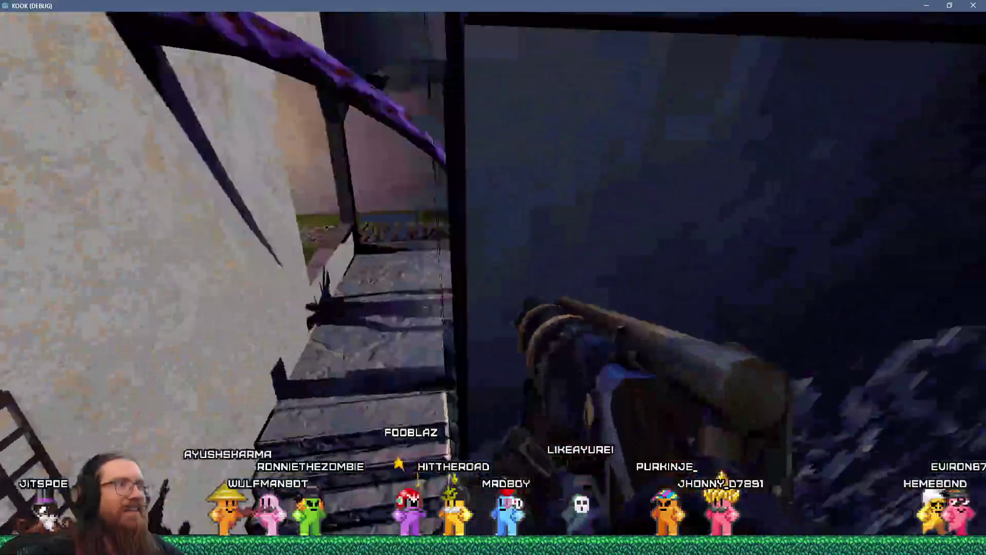
key(w)
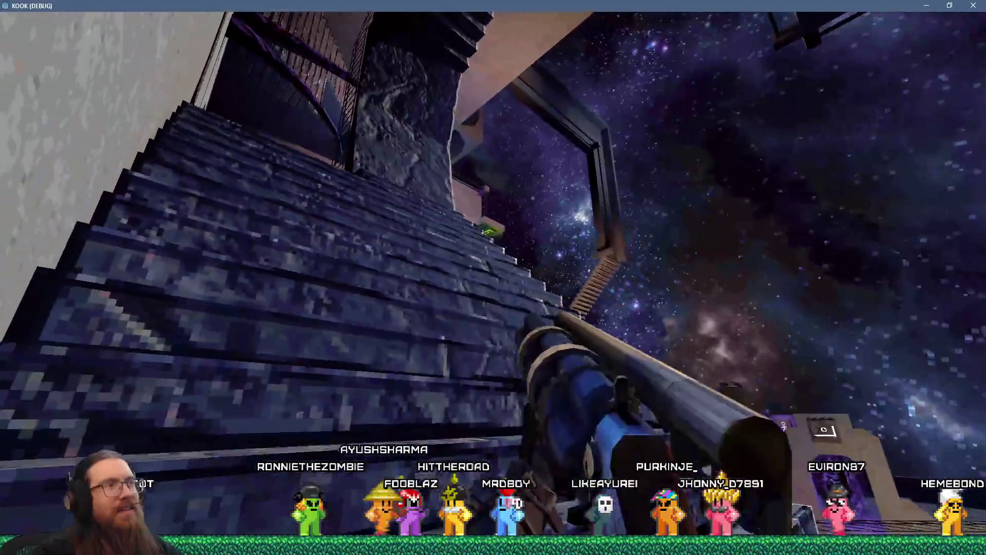
key(w)
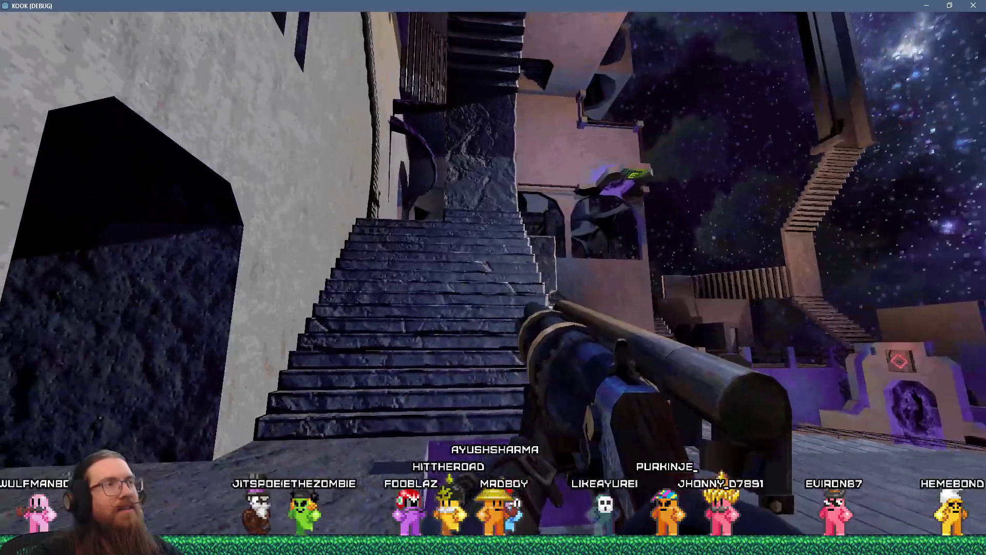
key(w)
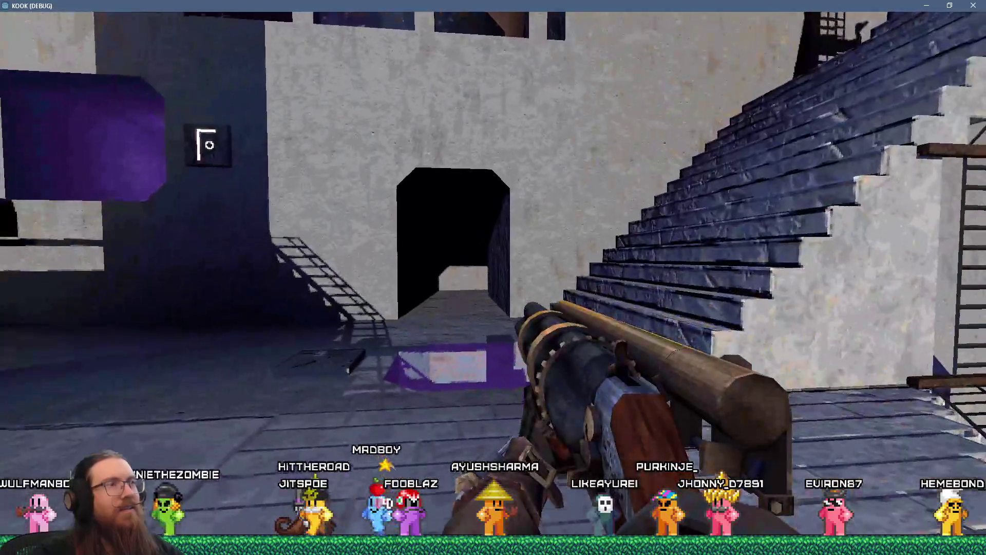
key(w)
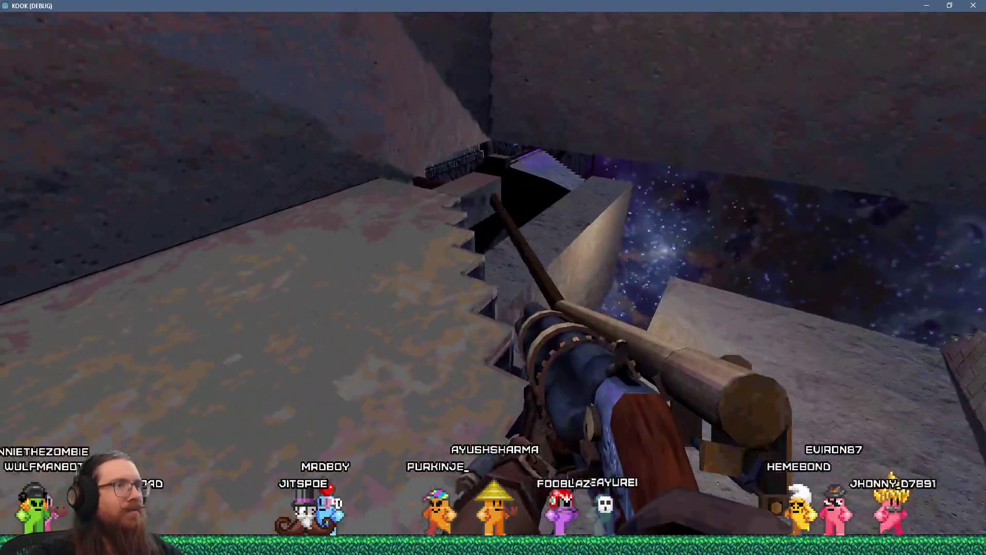
Step: Quit the game from the developer console and switch back to TrenchBroom
key(grave)
text(bullet)
key(Return)
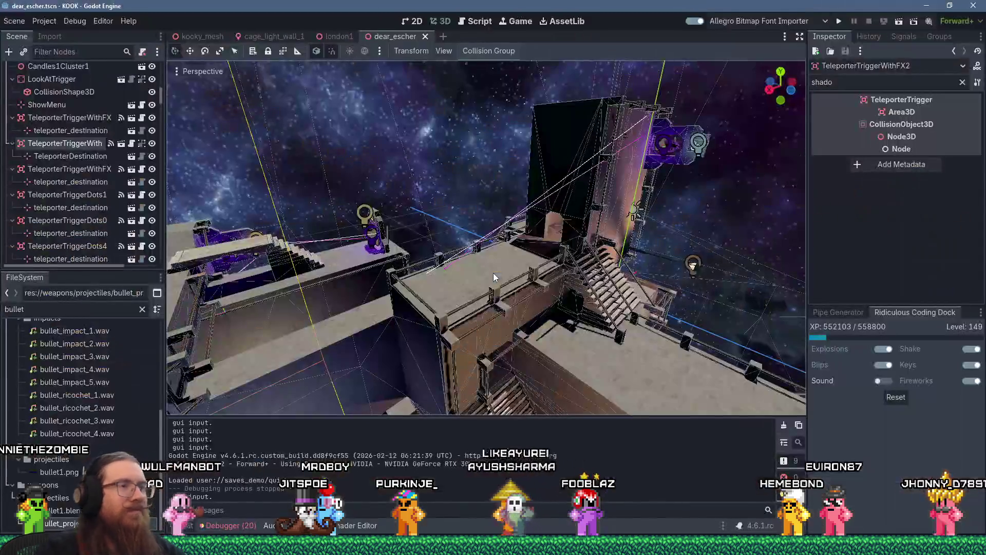
key(alt+Tab)
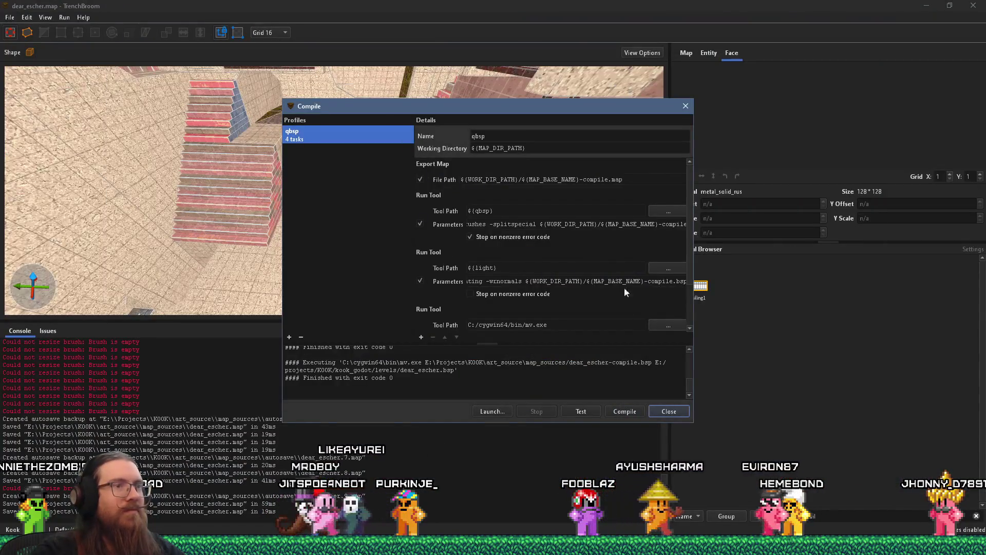
Step: Close the Compile dialog and select the func_detail_wall rail brush
click(679, 107)
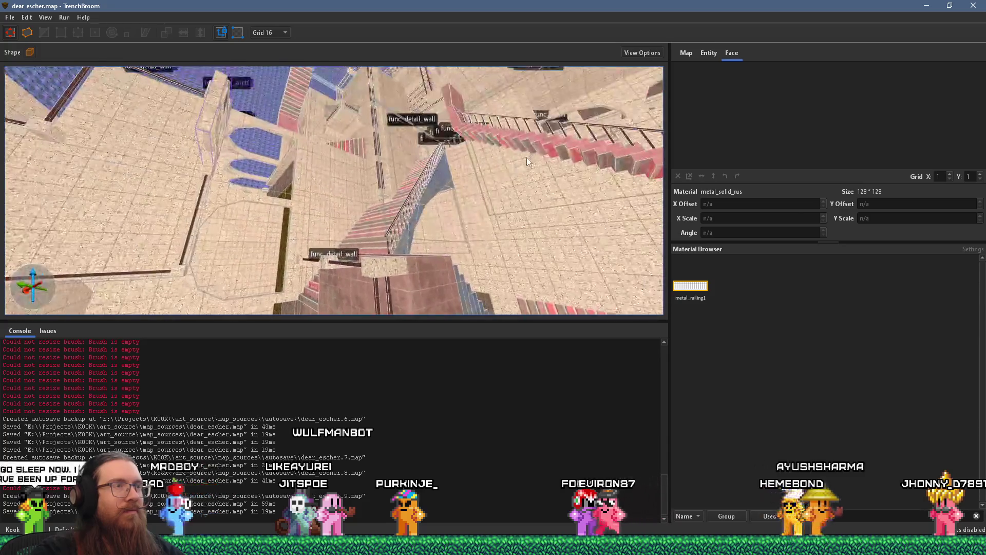
click(451, 235)
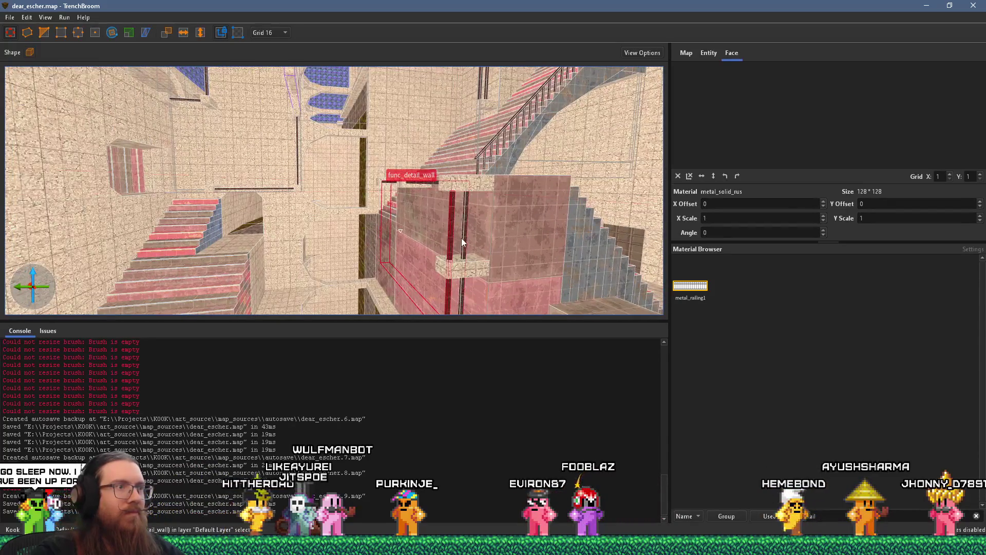
mouse_move(462, 238)
mouse_down()
mouse_move(390, 264)
mouse_move(391, 193)
mouse_move(418, 194)
mouse_move(366, 161)
mouse_move(469, 207)
mouse_move(439, 189)
mouse_move(418, 224)
mouse_move(459, 194)
mouse_move(452, 201)
mouse_up()
Step: Select the rail's top face and both column faces to check their offsets and angle
shift+click(452, 201)
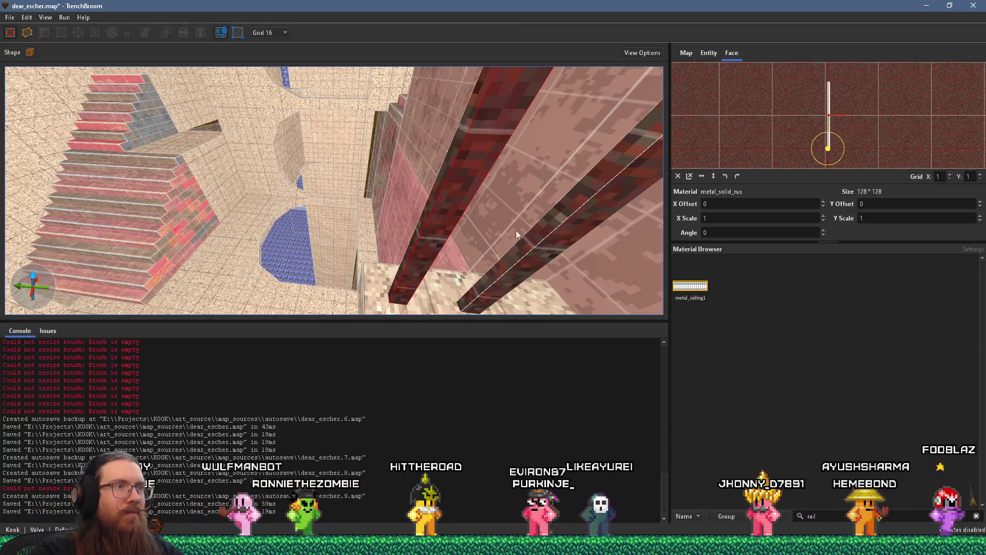
mouse_move(546, 246)
mouse_down()
mouse_move(476, 242)
mouse_move(523, 218)
mouse_move(573, 231)
mouse_up()
shift+click(571, 231)
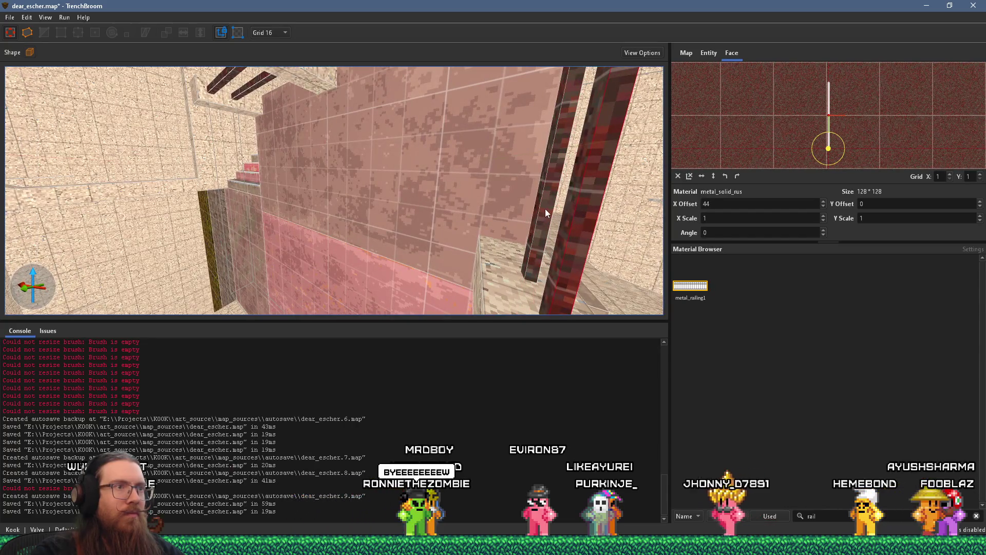
shift+click(535, 226)
drag(536, 226, 440, 224)
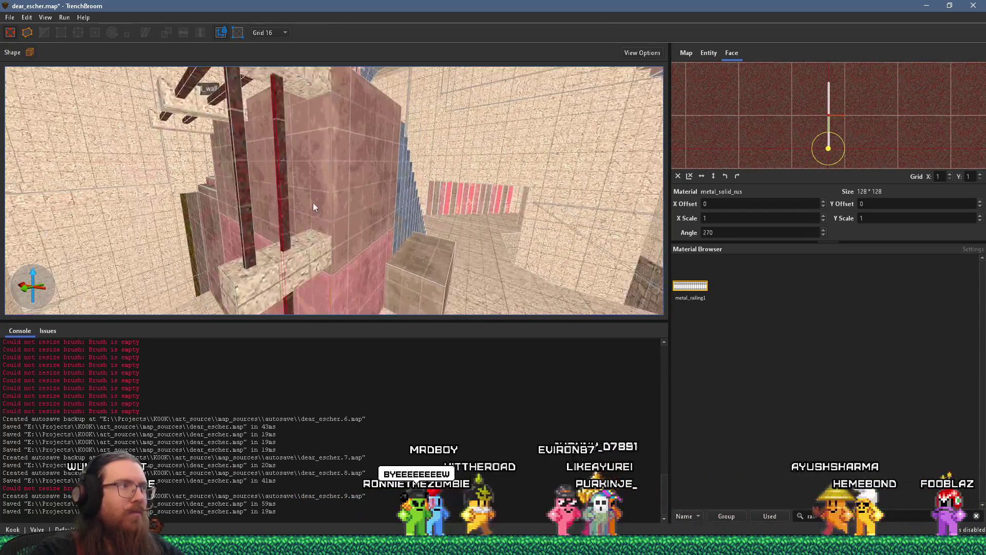
click(245, 224)
mouse_move(283, 213)
mouse_down()
mouse_move(397, 202)
mouse_move(353, 248)
mouse_move(363, 210)
mouse_move(420, 273)
mouse_move(299, 279)
mouse_move(349, 233)
mouse_move(267, 128)
mouse_move(458, 263)
mouse_up()
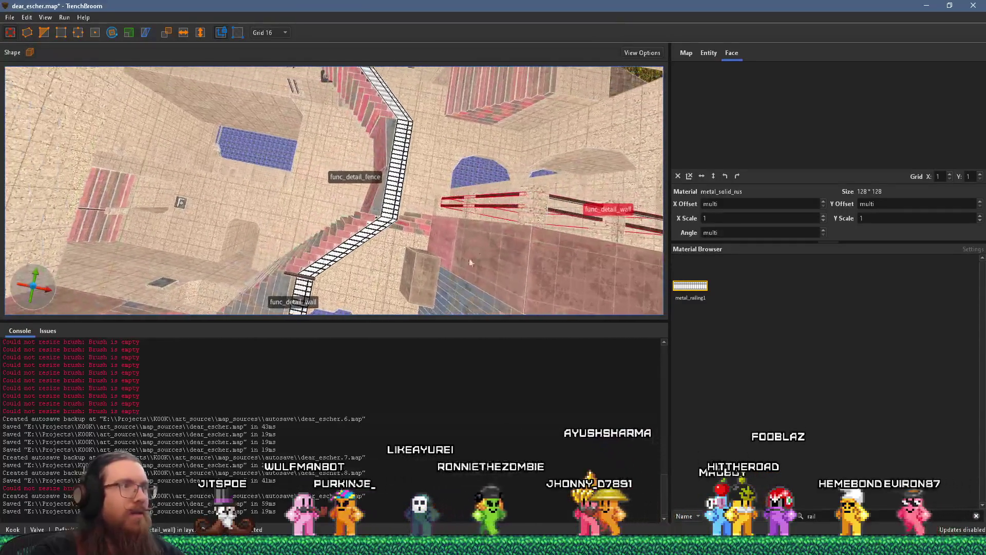
Step: Rotate the red rail brush 90° about Z and lower it beside the blue pool
drag(509, 207, 272, 176)
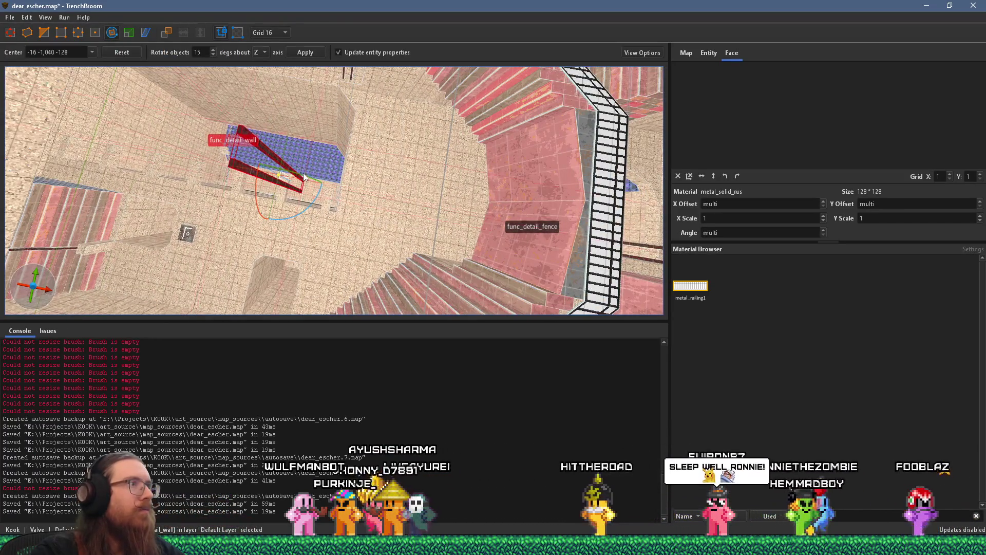
mouse_move(267, 180)
mouse_down()
mouse_move(478, 236)
mouse_move(224, 122)
mouse_up()
mouse_move(288, 209)
mouse_down()
mouse_move(395, 110)
mouse_move(354, 315)
mouse_move(355, 304)
mouse_up()
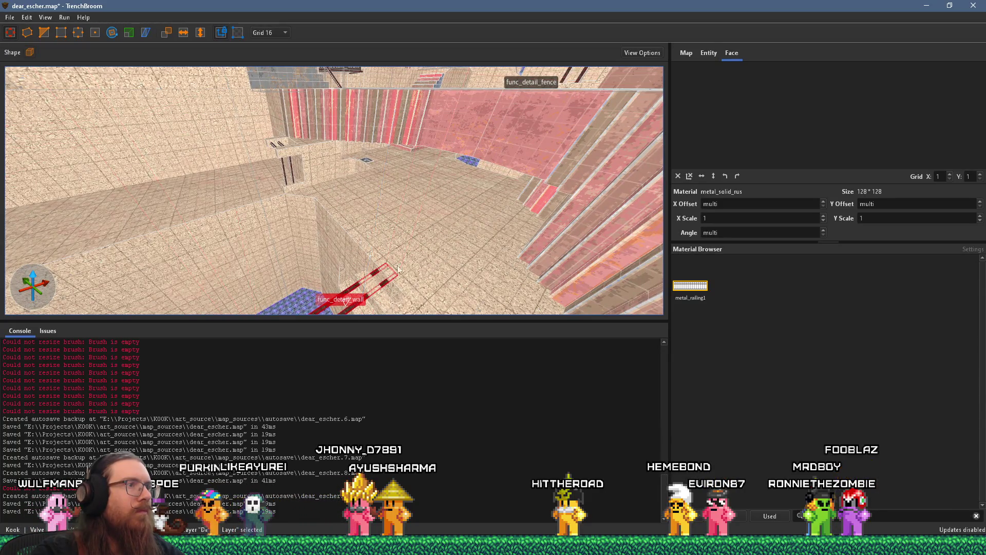
scroll(391, 277, down, 5)
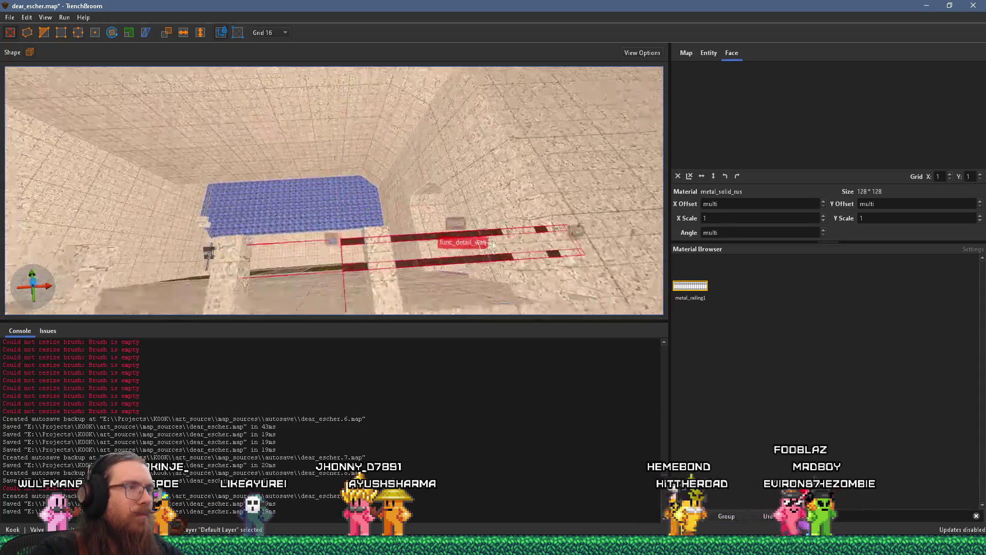
drag(496, 240, 568, 200)
mouse_move(622, 183)
mouse_down()
mouse_move(565, 200)
mouse_move(602, 203)
mouse_move(517, 202)
mouse_up()
scroll(517, 202, down, 5)
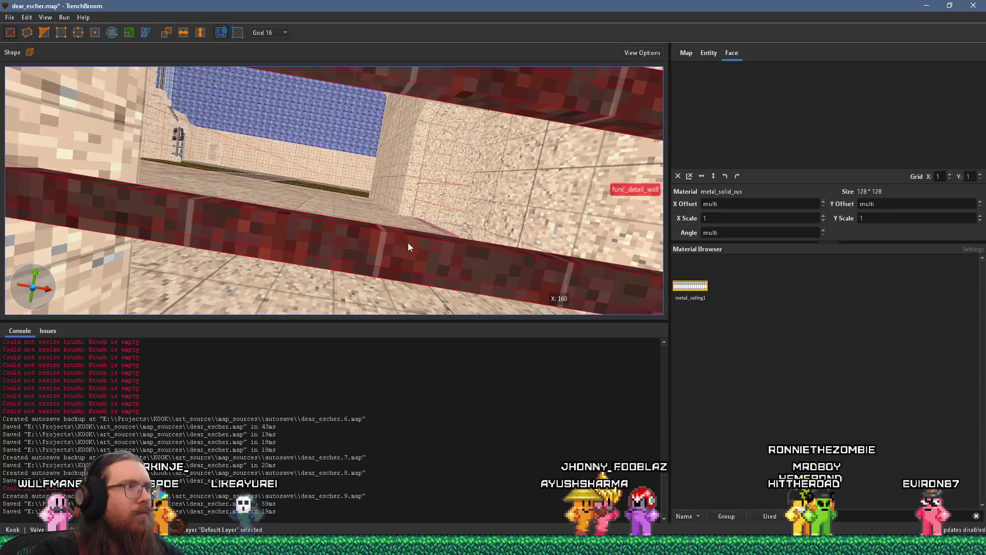
Step: Check the placed rail beside the pool and stairs by selecting its face, then the whole brush
shift+click(363, 246)
mouse_move(361, 249)
mouse_down()
mouse_move(351, 266)
mouse_move(319, 251)
mouse_up()
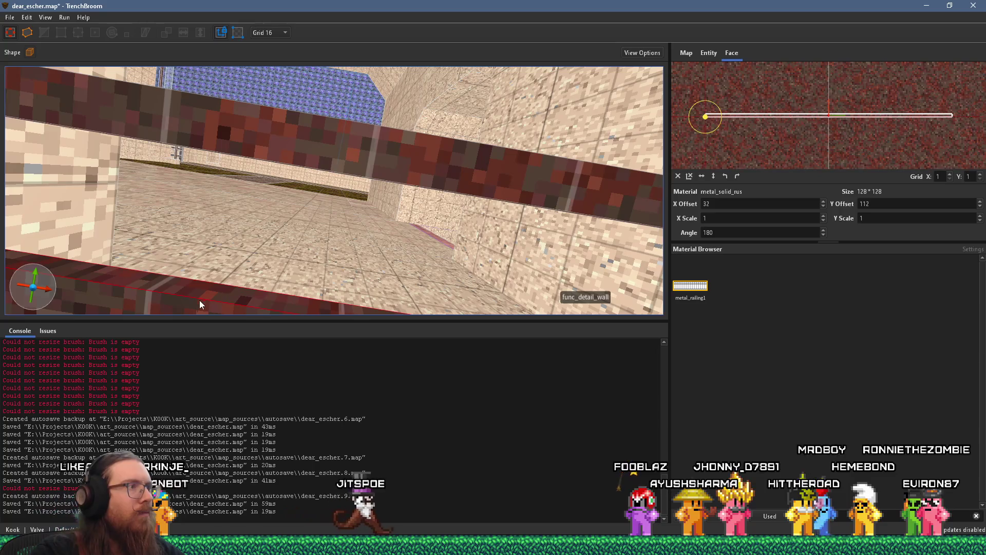
drag(203, 286, 234, 240)
scroll(233, 241, down, 5)
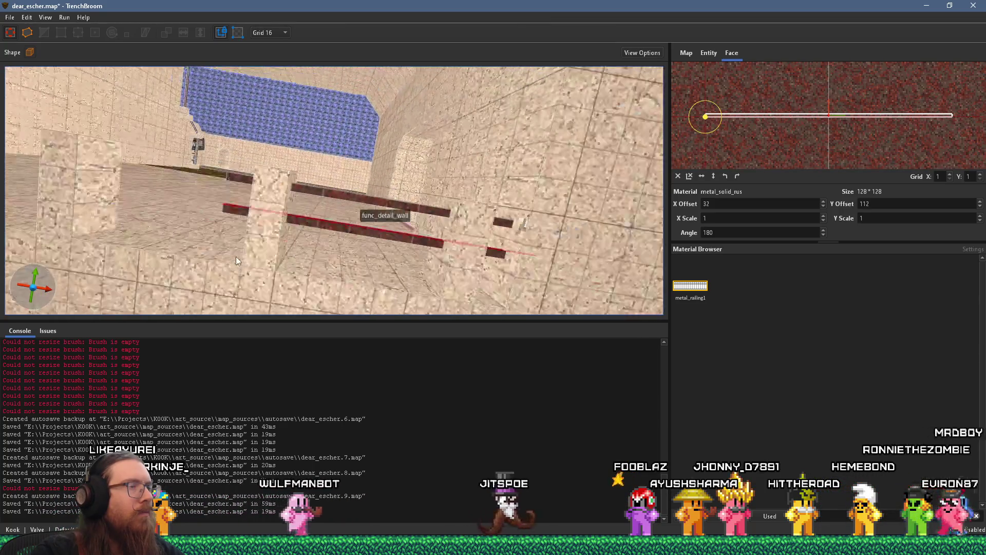
click(381, 236)
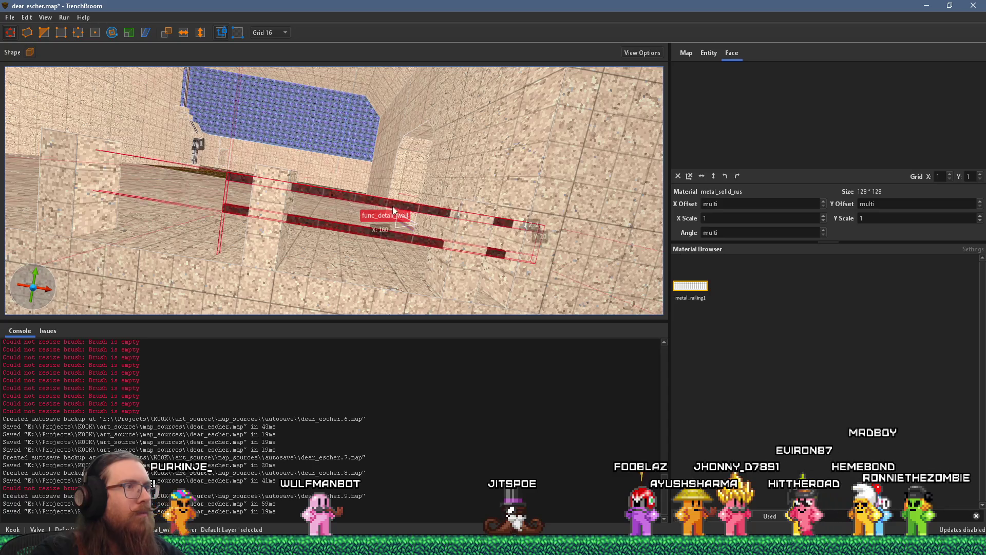
mouse_move(484, 229)
mouse_down()
mouse_move(338, 224)
mouse_move(416, 219)
mouse_move(218, 182)
mouse_up()
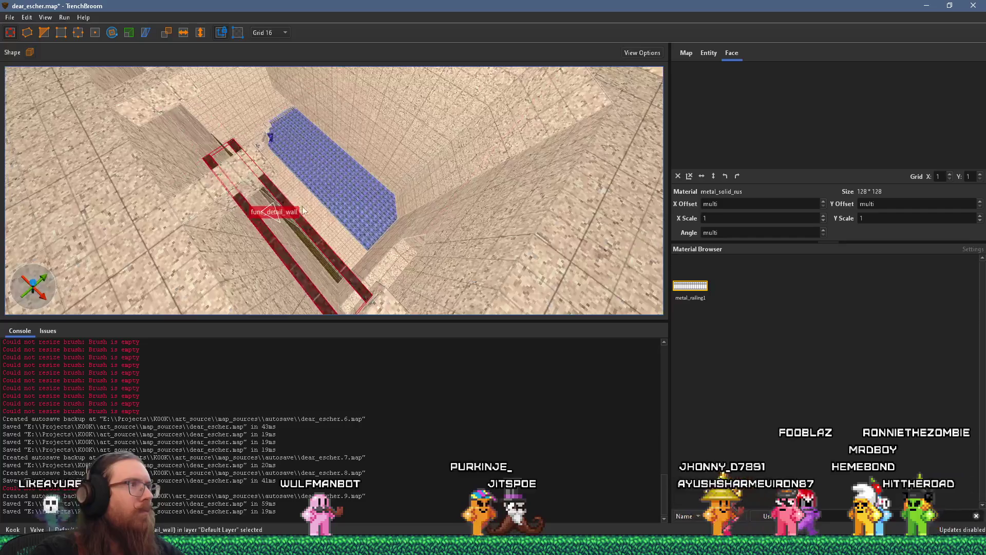
drag(301, 207, 309, 158)
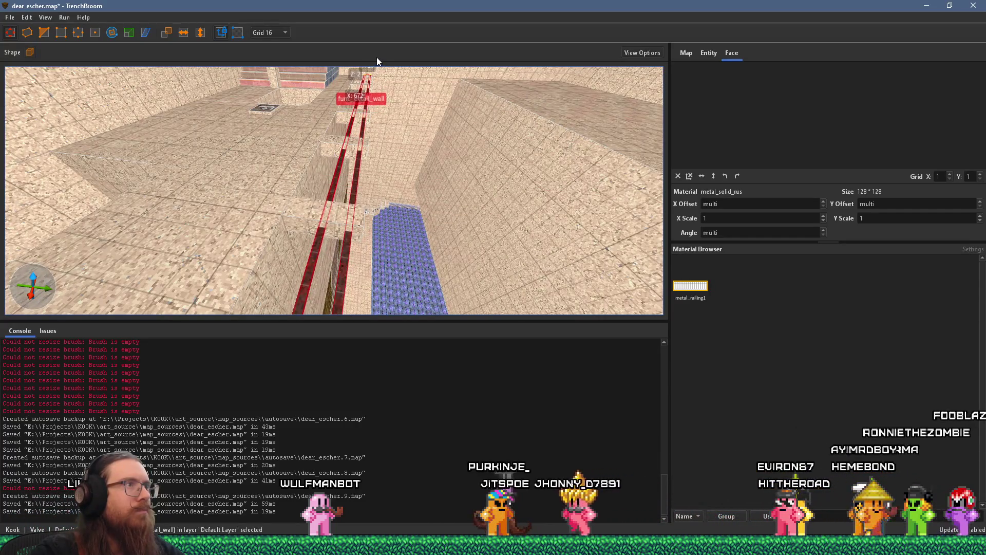
scroll(359, 200, up, 6)
drag(359, 204, 389, 96)
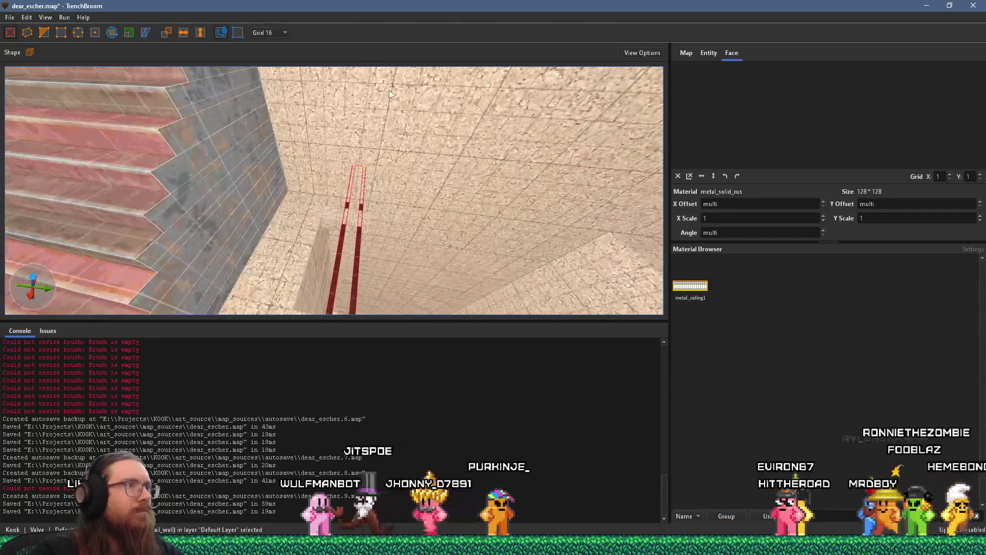
mouse_move(403, 170)
mouse_down()
mouse_move(318, 299)
mouse_move(305, 252)
mouse_up()
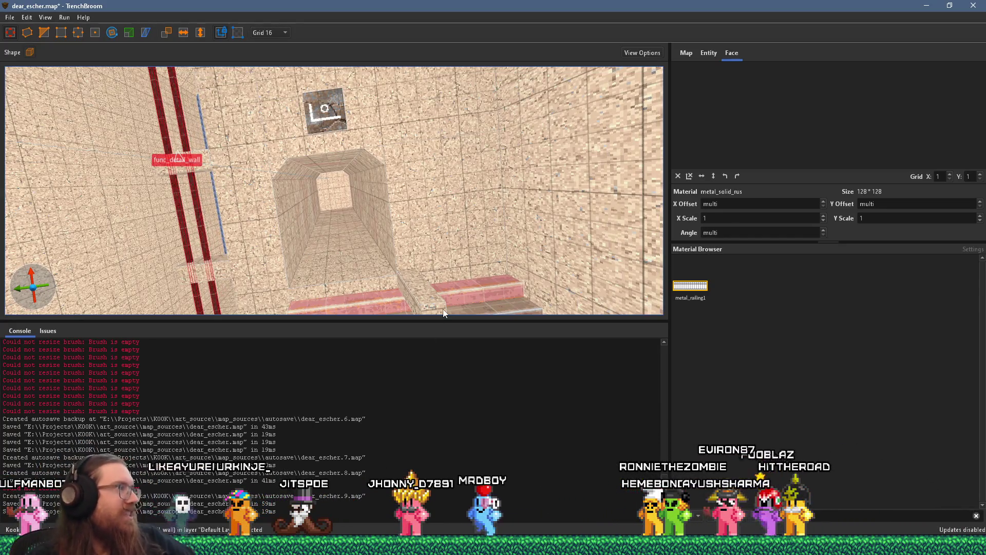
mouse_move(371, 235)
mouse_down()
mouse_move(461, 119)
mouse_move(433, 134)
mouse_move(361, 222)
mouse_move(379, 167)
mouse_move(421, 189)
mouse_move(454, 183)
mouse_move(370, 189)
mouse_move(350, 214)
mouse_move(199, 187)
mouse_move(286, 235)
mouse_move(220, 198)
mouse_move(256, 191)
mouse_move(411, 267)
mouse_move(452, 202)
mouse_move(331, 277)
mouse_move(390, 182)
mouse_move(275, 159)
mouse_move(387, 220)
mouse_move(363, 189)
mouse_move(292, 185)
mouse_up()
key(Escape)
mouse_move(376, 234)
mouse_down()
mouse_move(400, 219)
mouse_move(479, 247)
mouse_move(403, 240)
mouse_move(269, 252)
mouse_move(217, 249)
mouse_move(189, 233)
mouse_up()
mouse_move(373, 227)
mouse_down()
mouse_move(334, 200)
mouse_move(384, 231)
mouse_move(302, 226)
mouse_move(336, 111)
mouse_move(374, 158)
mouse_move(362, 167)
mouse_move(349, 174)
mouse_move(276, 139)
mouse_move(284, 146)
mouse_up()
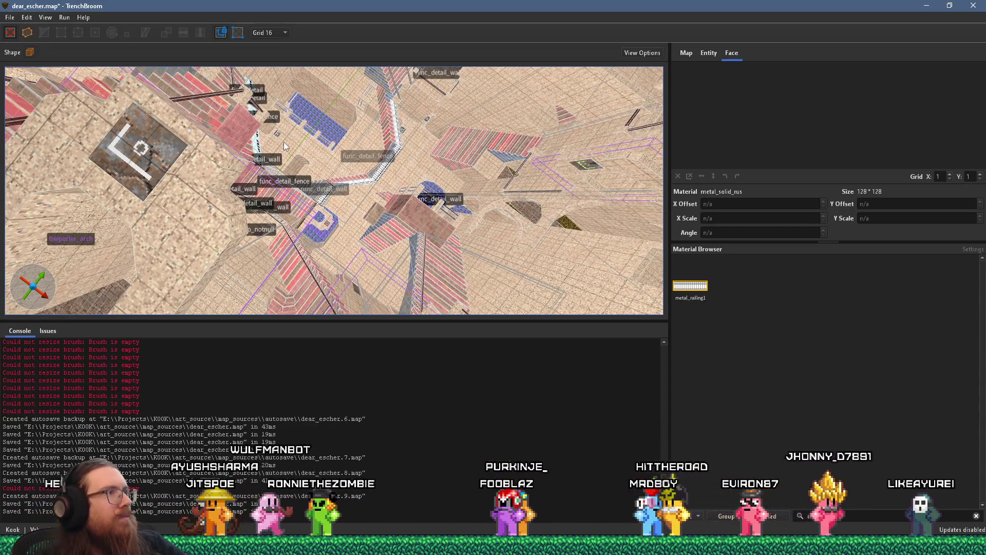
mouse_move(284, 142)
mouse_down()
mouse_move(275, 140)
mouse_move(339, 240)
mouse_move(198, 256)
mouse_up()
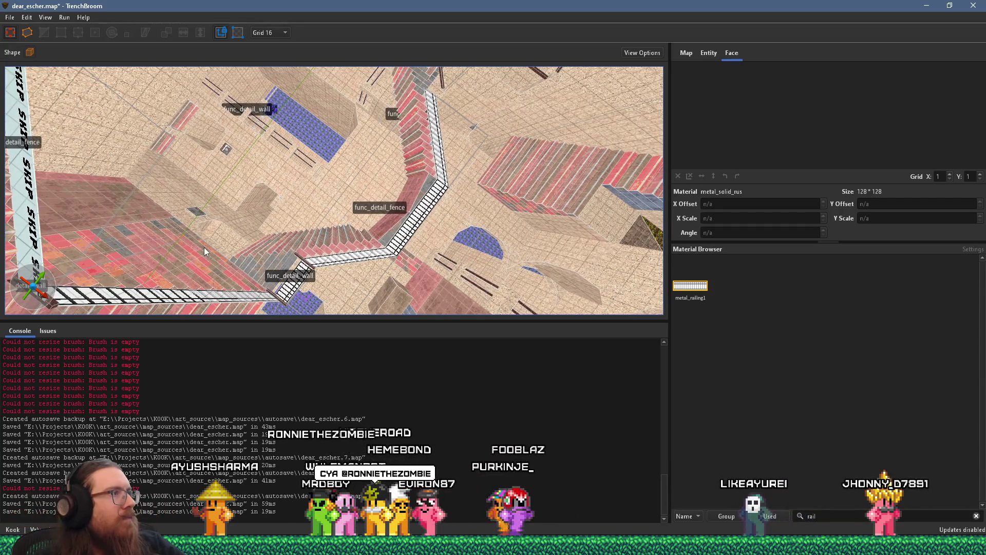
mouse_move(236, 218)
mouse_down()
mouse_move(416, 237)
mouse_move(385, 201)
mouse_up()
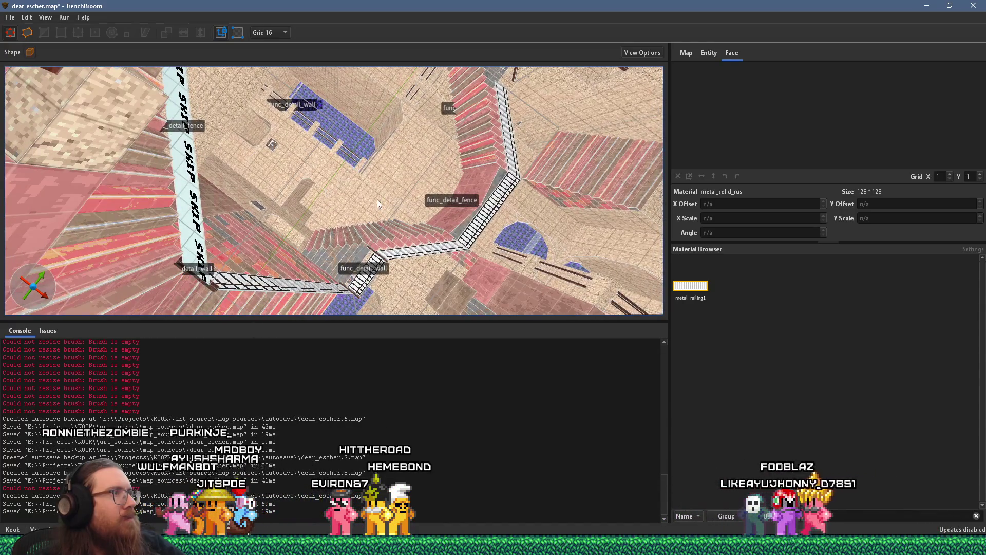
mouse_move(377, 204)
mouse_down()
mouse_move(219, 196)
mouse_move(251, 201)
mouse_move(358, 286)
mouse_move(278, 221)
mouse_up()
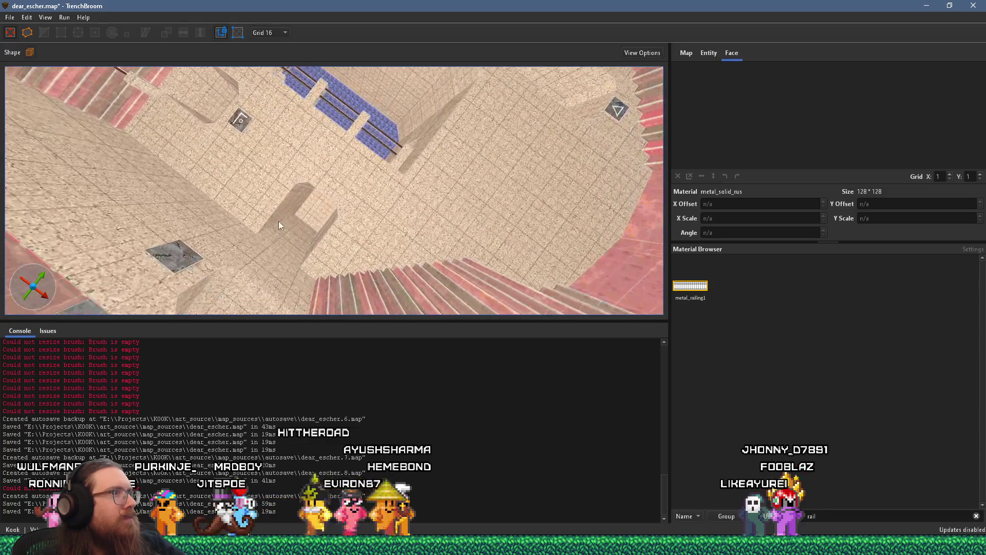
click(237, 128)
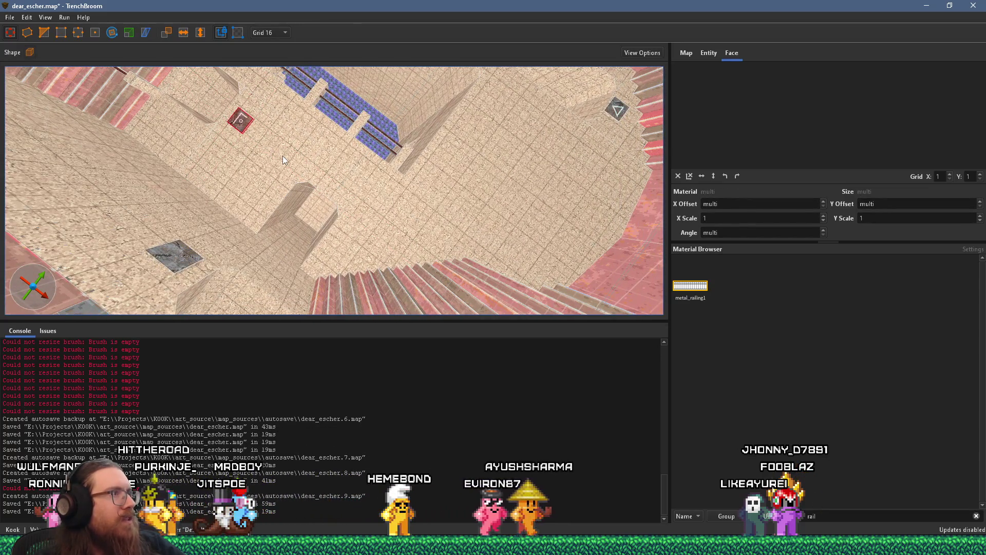
scroll(283, 156, down, 10)
mouse_move(335, 194)
mouse_down()
mouse_move(218, 102)
mouse_move(131, 110)
mouse_up()
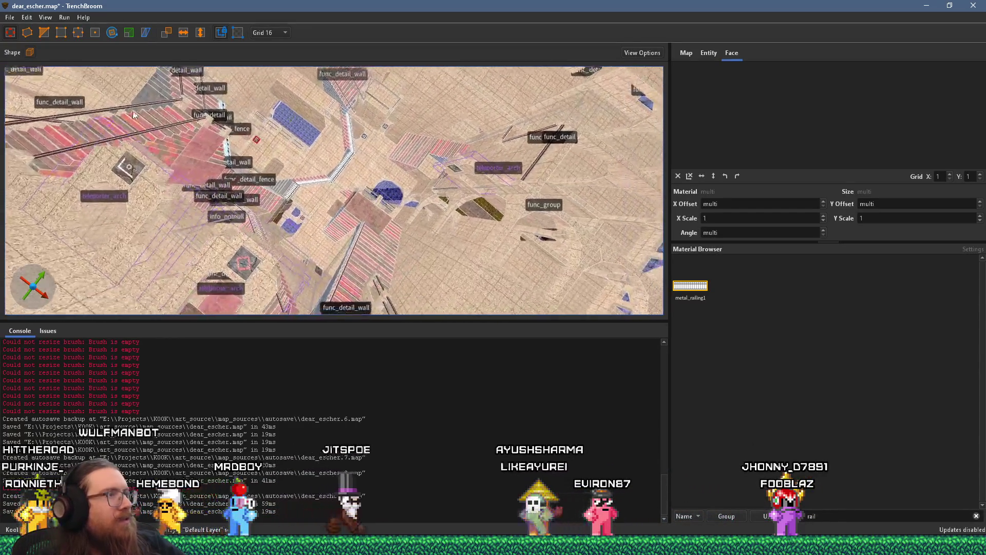
scroll(251, 170, up, 10)
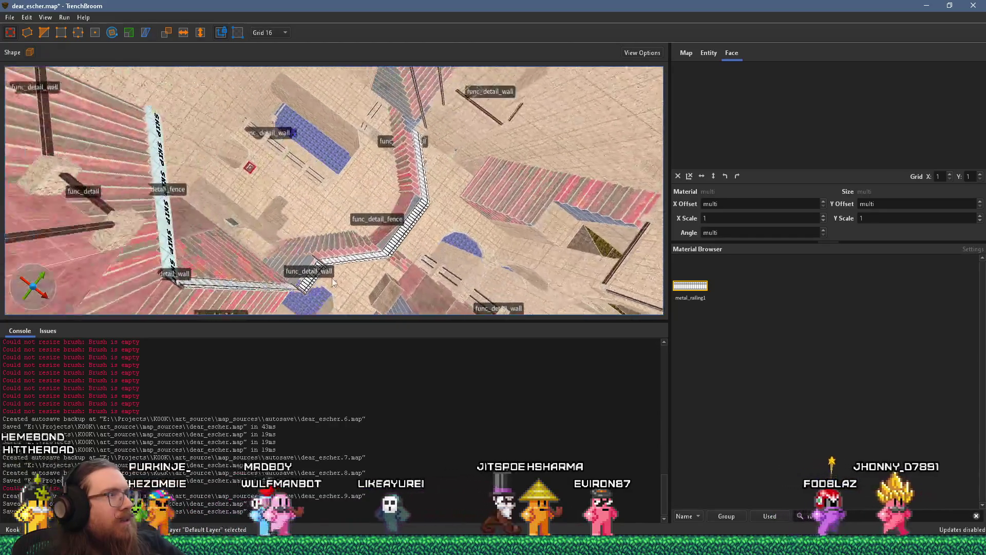
scroll(329, 278, up, 10)
scroll(281, 238, up, 1)
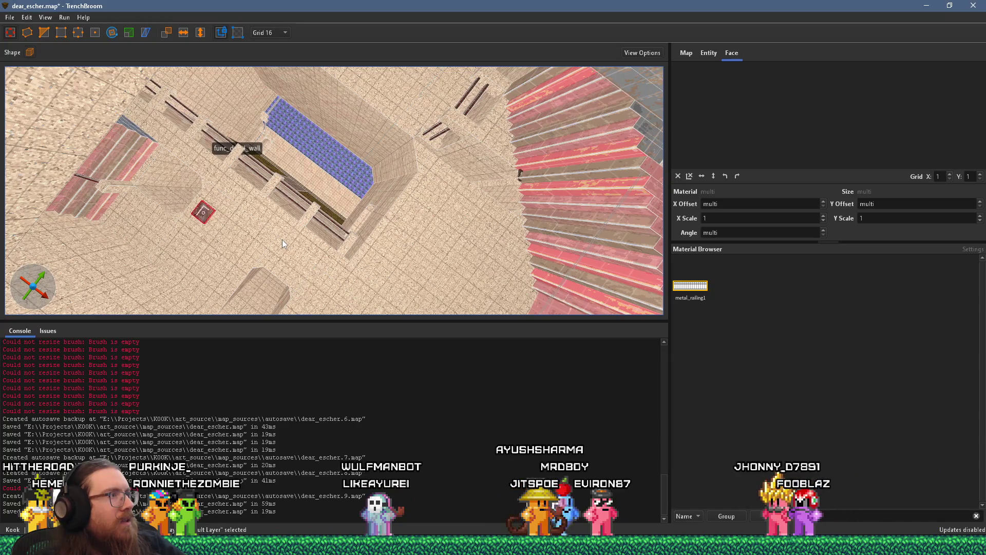
scroll(282, 240, up, 5)
mouse_move(516, 182)
mouse_down()
mouse_move(289, 191)
mouse_move(285, 227)
mouse_move(236, 192)
mouse_up()
mouse_move(343, 197)
mouse_down()
mouse_move(334, 332)
mouse_move(333, 264)
mouse_move(368, 168)
mouse_move(408, 129)
mouse_move(332, 102)
mouse_up()
mouse_move(337, 124)
mouse_down()
mouse_move(355, 178)
mouse_move(350, 249)
mouse_move(172, 132)
mouse_move(236, 228)
mouse_move(249, 228)
mouse_move(234, 171)
mouse_move(261, 84)
mouse_move(246, 142)
mouse_move(446, 118)
mouse_move(257, 153)
mouse_move(330, 202)
mouse_move(274, 121)
mouse_move(276, 110)
mouse_move(305, 122)
mouse_move(293, 87)
mouse_move(285, 137)
mouse_move(301, 192)
mouse_move(271, 189)
mouse_move(287, 239)
mouse_move(286, 283)
mouse_move(293, 278)
mouse_up()
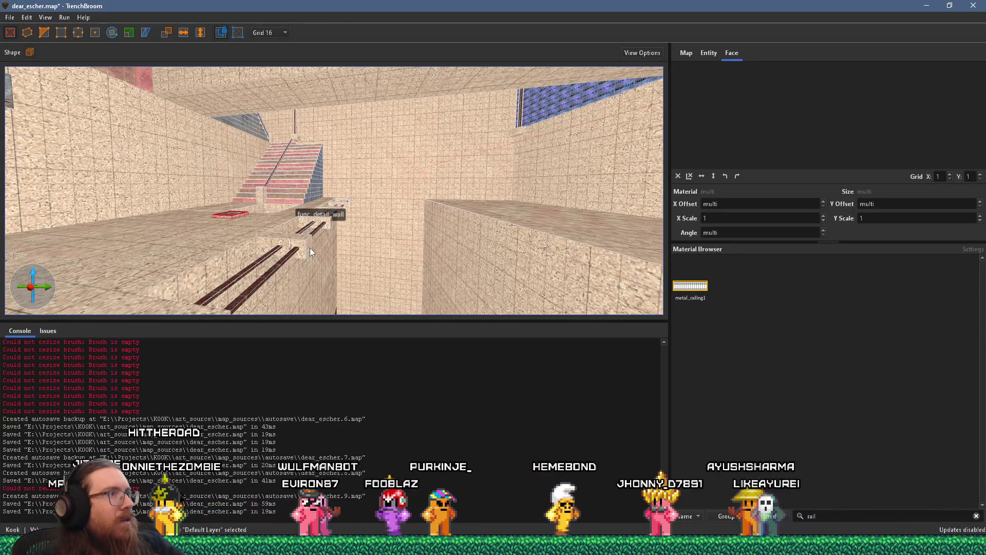
mouse_move(262, 221)
mouse_down()
mouse_move(329, 149)
mouse_move(332, 76)
mouse_move(302, 161)
mouse_move(325, 132)
mouse_move(327, 203)
mouse_move(392, 349)
mouse_move(377, 244)
mouse_up()
drag(267, 198, 409, 217)
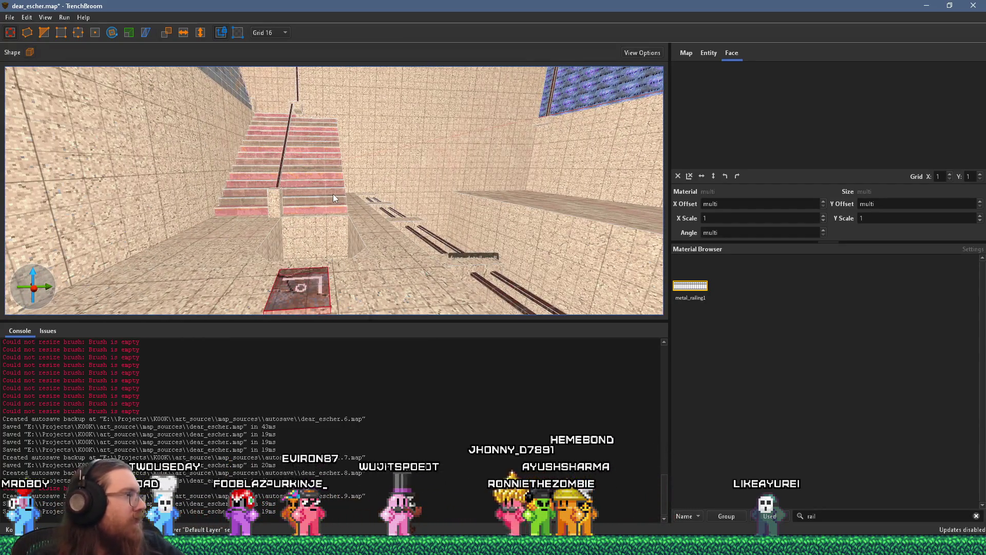
mouse_move(333, 193)
mouse_down()
mouse_move(362, 193)
mouse_move(326, 172)
mouse_move(421, 248)
mouse_move(374, 235)
mouse_move(436, 185)
mouse_up()
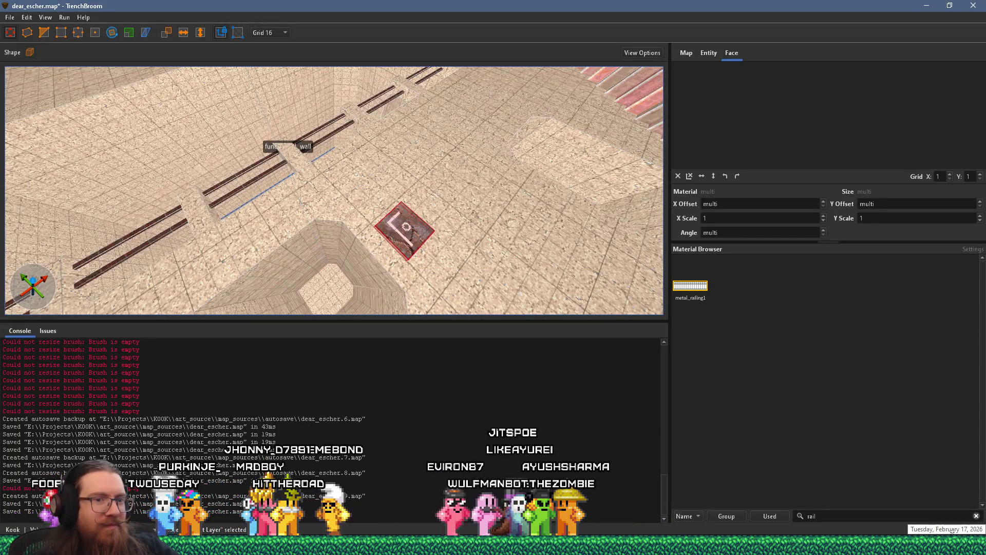
mouse_move(426, 256)
mouse_down()
mouse_move(453, 193)
mouse_move(406, 166)
mouse_move(507, 167)
mouse_move(459, 190)
mouse_move(431, 186)
mouse_move(513, 204)
mouse_move(402, 196)
mouse_move(444, 168)
mouse_move(320, 178)
mouse_move(364, 149)
mouse_move(133, 251)
mouse_move(235, 226)
mouse_move(16, 213)
mouse_move(257, 205)
mouse_up()
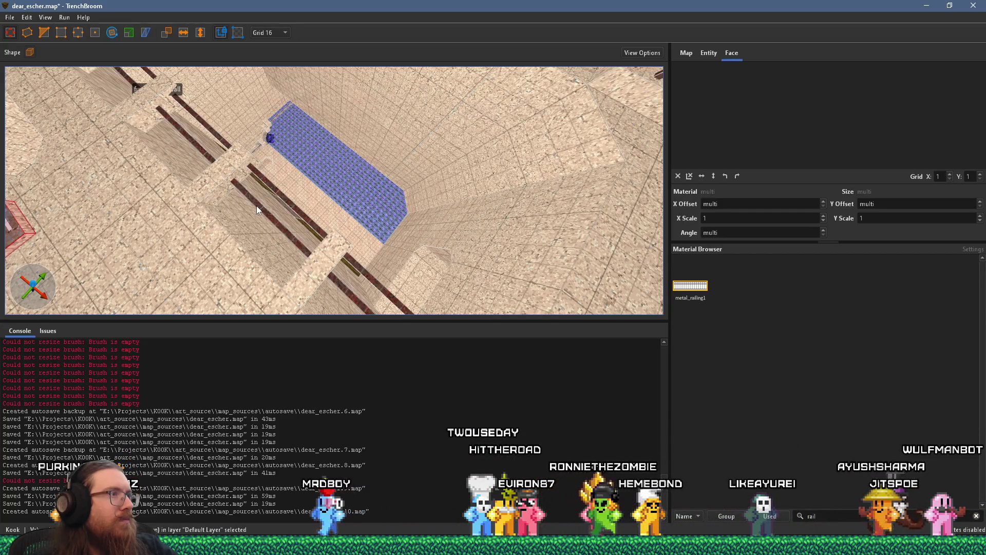
mouse_move(277, 198)
mouse_down()
mouse_move(580, 229)
mouse_move(408, 260)
mouse_move(394, 167)
mouse_move(305, 153)
mouse_up()
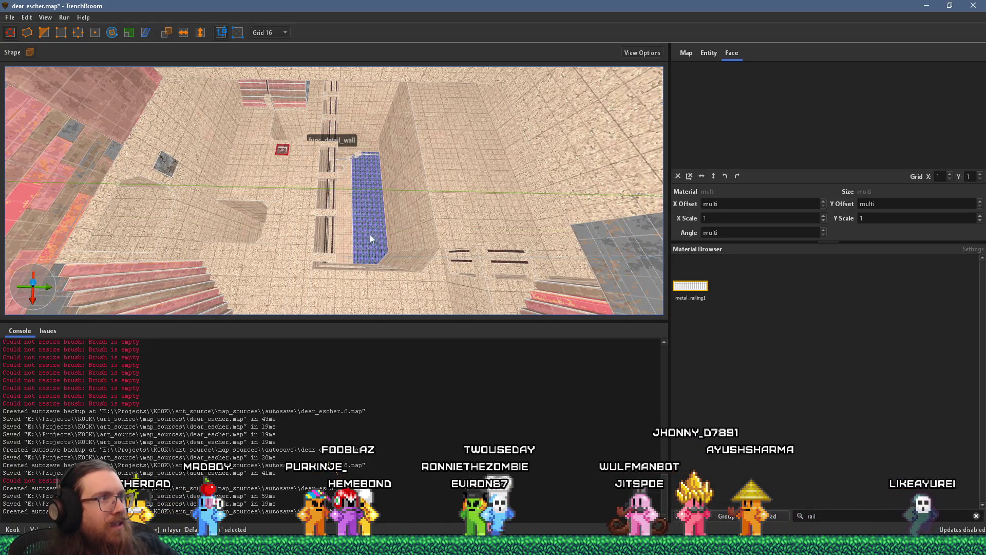
scroll(358, 233, up, 10)
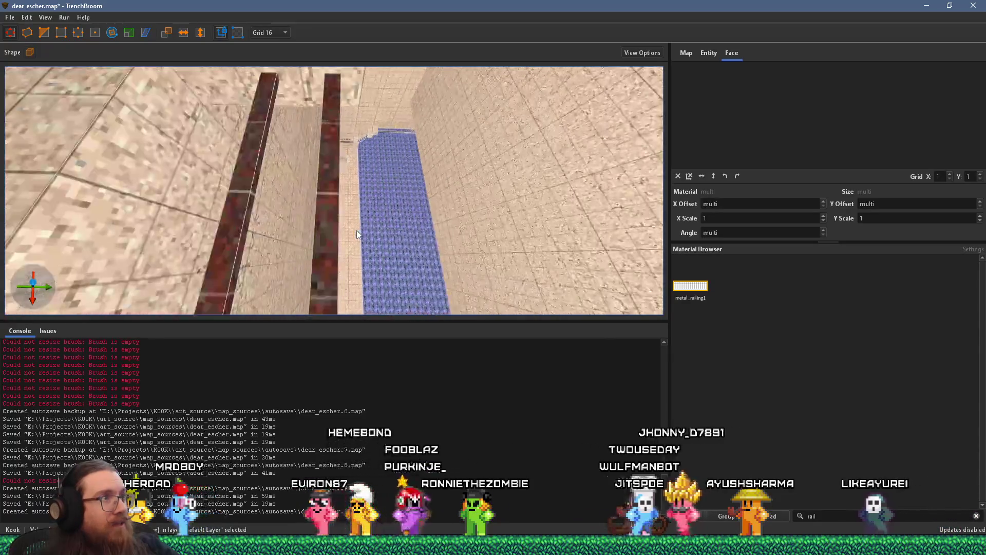
scroll(359, 233, up, 3)
mouse_move(359, 234)
mouse_down()
mouse_move(349, 210)
mouse_move(294, 167)
mouse_move(356, 180)
mouse_move(390, 170)
mouse_move(399, 158)
mouse_move(382, 114)
mouse_move(331, 203)
mouse_move(239, 186)
mouse_move(175, 189)
mouse_move(207, 159)
mouse_move(159, 125)
mouse_move(238, 251)
mouse_move(363, 224)
mouse_move(355, 185)
mouse_move(365, 193)
mouse_move(342, 138)
mouse_move(339, 244)
mouse_move(360, 228)
mouse_move(357, 336)
mouse_move(340, 227)
mouse_move(351, 244)
mouse_move(320, 220)
mouse_move(386, 224)
mouse_up()
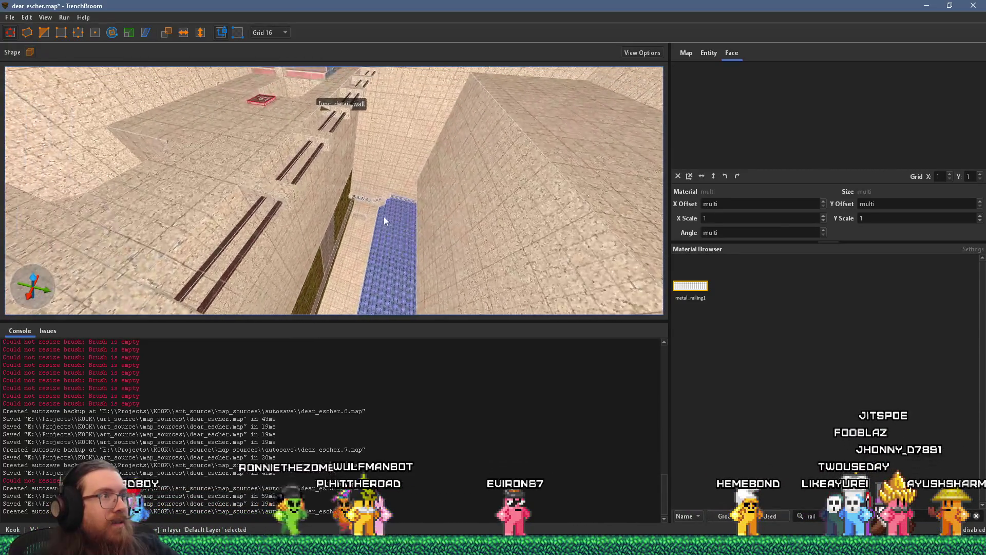
mouse_move(289, 93)
mouse_down()
mouse_move(377, 183)
mouse_move(394, 269)
mouse_move(344, 188)
mouse_move(366, 259)
mouse_move(343, 193)
mouse_move(410, 317)
mouse_move(365, 216)
mouse_up()
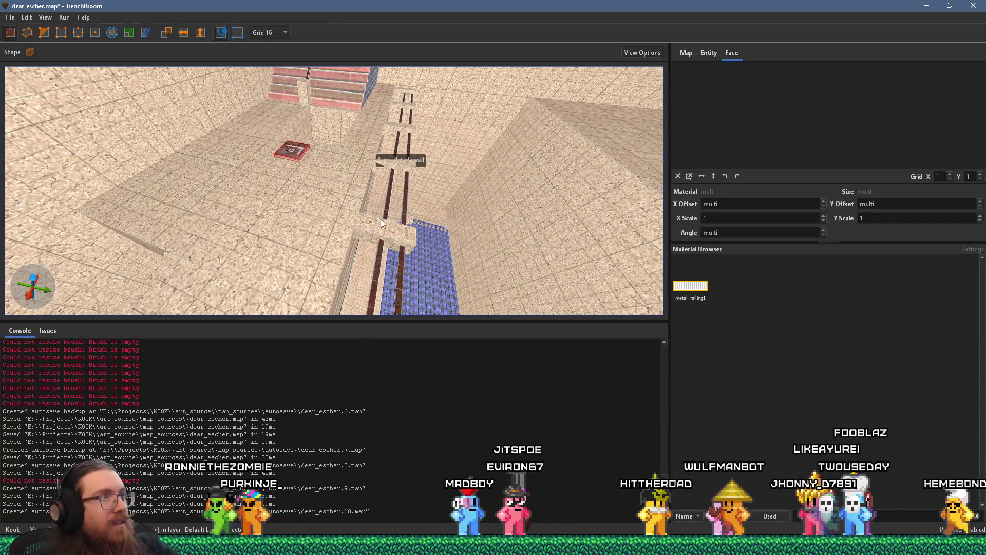
mouse_move(363, 221)
mouse_down()
mouse_move(379, 173)
mouse_move(442, 231)
mouse_up()
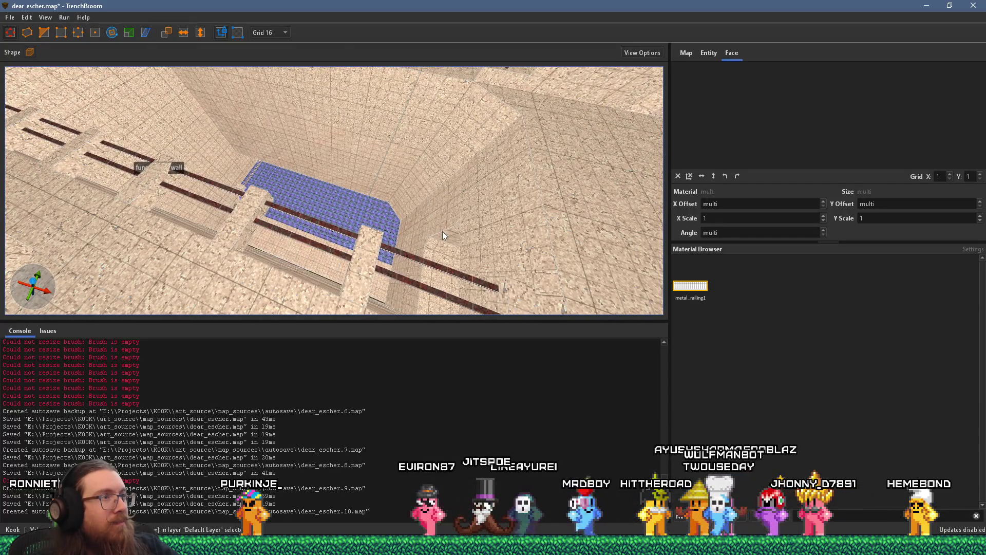
mouse_move(443, 231)
mouse_down()
mouse_move(358, 280)
mouse_move(348, 154)
mouse_move(340, 304)
mouse_move(394, 212)
mouse_up()
mouse_move(296, 224)
mouse_down()
mouse_move(370, 216)
mouse_move(340, 214)
mouse_move(326, 236)
mouse_move(386, 193)
mouse_move(346, 167)
mouse_move(379, 147)
mouse_up()
mouse_move(339, 236)
mouse_down()
mouse_move(380, 206)
mouse_move(345, 231)
mouse_move(375, 216)
mouse_move(334, 282)
mouse_move(409, 288)
mouse_move(420, 279)
mouse_move(439, 226)
mouse_move(403, 231)
mouse_move(414, 257)
mouse_move(400, 224)
mouse_move(320, 225)
mouse_move(323, 212)
mouse_move(442, 130)
mouse_up()
mouse_move(380, 250)
mouse_down()
mouse_move(387, 202)
mouse_move(434, 230)
mouse_move(423, 154)
mouse_move(383, 199)
mouse_move(370, 128)
mouse_move(376, 190)
mouse_move(382, 168)
mouse_move(446, 228)
mouse_move(452, 279)
mouse_move(431, 312)
mouse_move(440, 271)
mouse_move(426, 288)
mouse_move(477, 164)
mouse_move(447, 186)
mouse_move(393, 69)
mouse_move(405, 107)
mouse_move(415, 75)
mouse_move(434, 72)
mouse_move(429, 215)
mouse_move(439, 200)
mouse_move(391, 335)
mouse_move(432, 296)
mouse_move(416, 241)
mouse_move(384, 207)
mouse_move(320, 217)
mouse_move(329, 228)
mouse_move(407, 232)
mouse_move(376, 207)
mouse_move(506, 297)
mouse_move(375, 300)
mouse_up()
mouse_move(347, 250)
mouse_down()
mouse_move(488, 243)
mouse_move(320, 184)
mouse_move(394, 206)
mouse_move(472, 257)
mouse_move(408, 261)
mouse_move(385, 236)
mouse_move(348, 221)
mouse_move(345, 232)
mouse_move(337, 189)
mouse_move(382, 182)
mouse_move(376, 234)
mouse_move(387, 170)
mouse_move(433, 186)
mouse_move(337, 168)
mouse_move(359, 177)
mouse_move(367, 168)
mouse_move(349, 158)
mouse_move(351, 199)
mouse_move(313, 146)
mouse_move(322, 146)
mouse_move(334, 184)
mouse_move(334, 220)
mouse_move(339, 194)
mouse_move(347, 251)
mouse_move(343, 228)
mouse_move(362, 234)
mouse_move(360, 199)
mouse_up()
scroll(386, 237, down, 10)
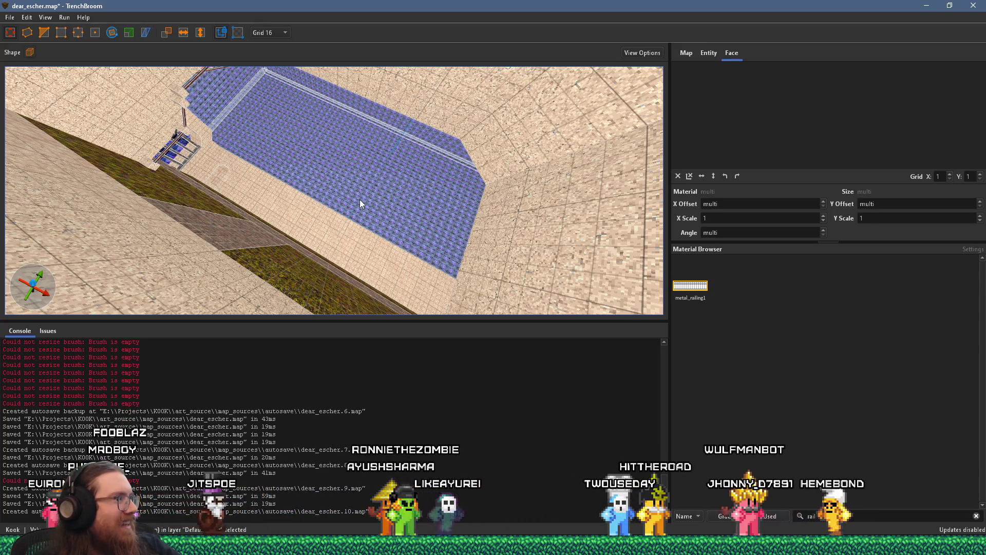
Step: Duplicate the teleporter_arch brush and move the copy up-left into position beside another arch
scroll(360, 200, down, 10)
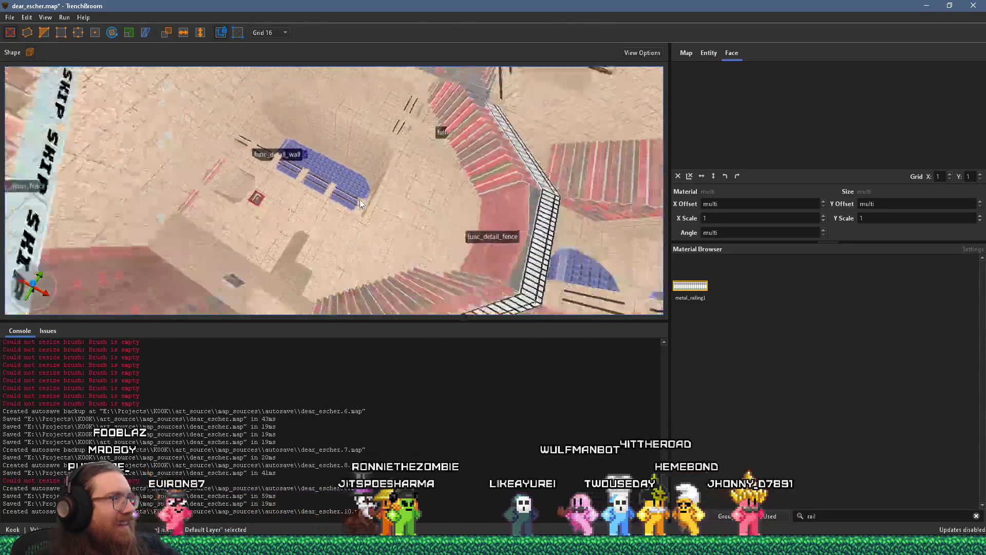
scroll(360, 199, down, 10)
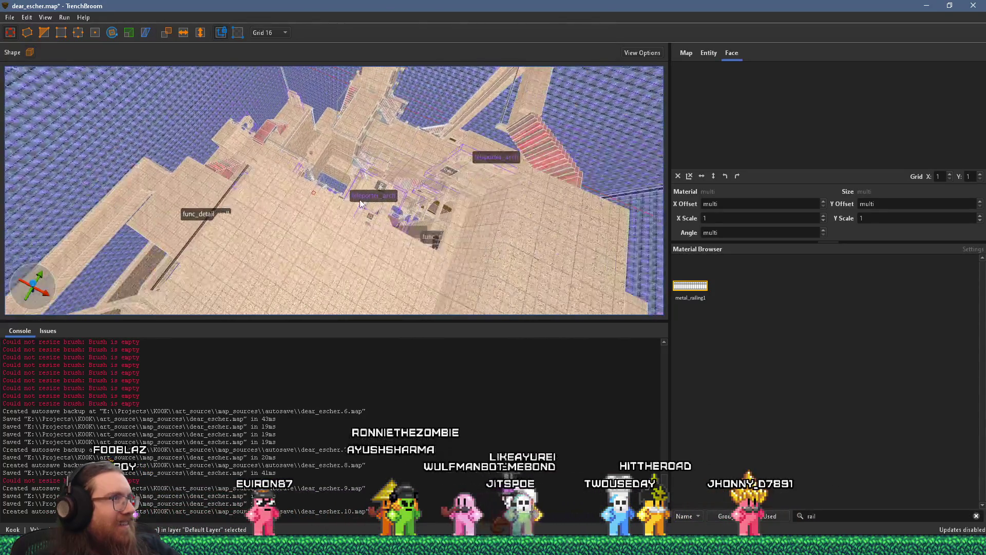
scroll(360, 202, up, 5)
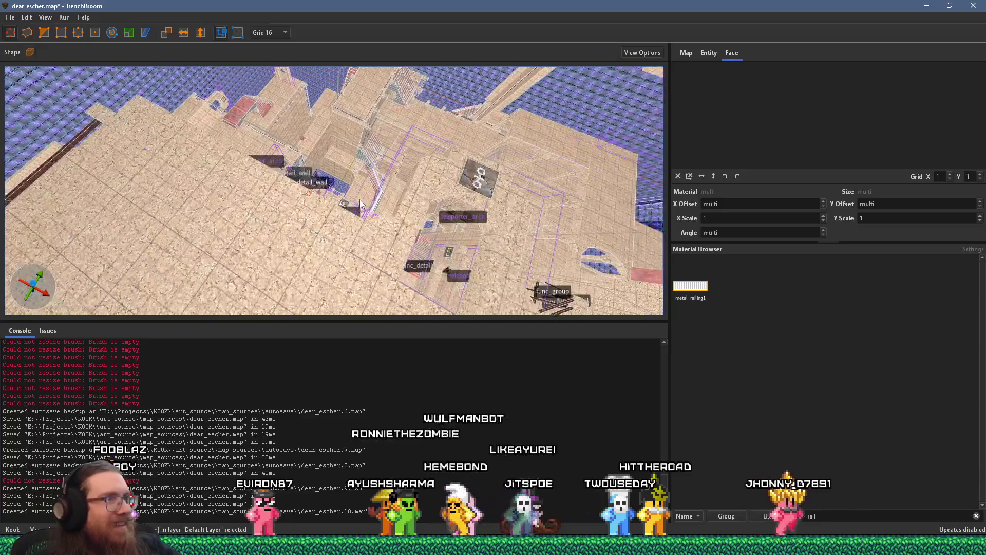
click(415, 216)
scroll(403, 223, up, 5)
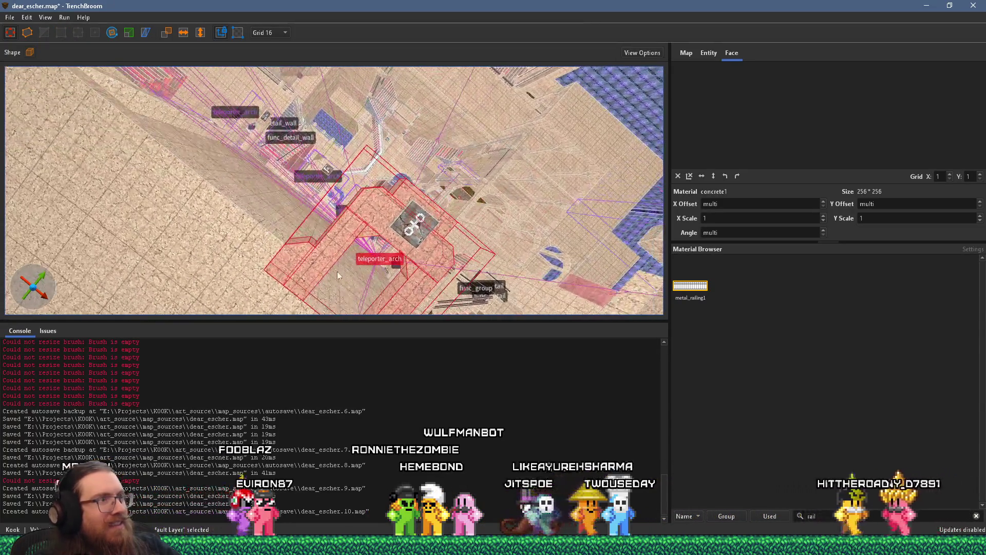
mouse_move(331, 248)
mouse_down()
mouse_move(360, 242)
mouse_move(341, 227)
mouse_up()
drag(307, 194, 334, 207)
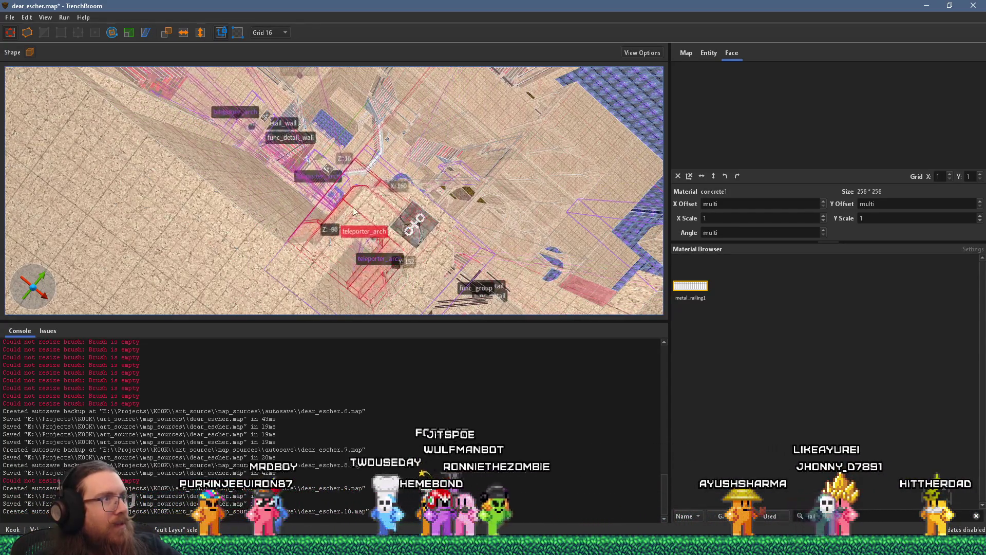
mouse_move(366, 218)
mouse_down()
mouse_move(380, 222)
mouse_move(343, 211)
mouse_up()
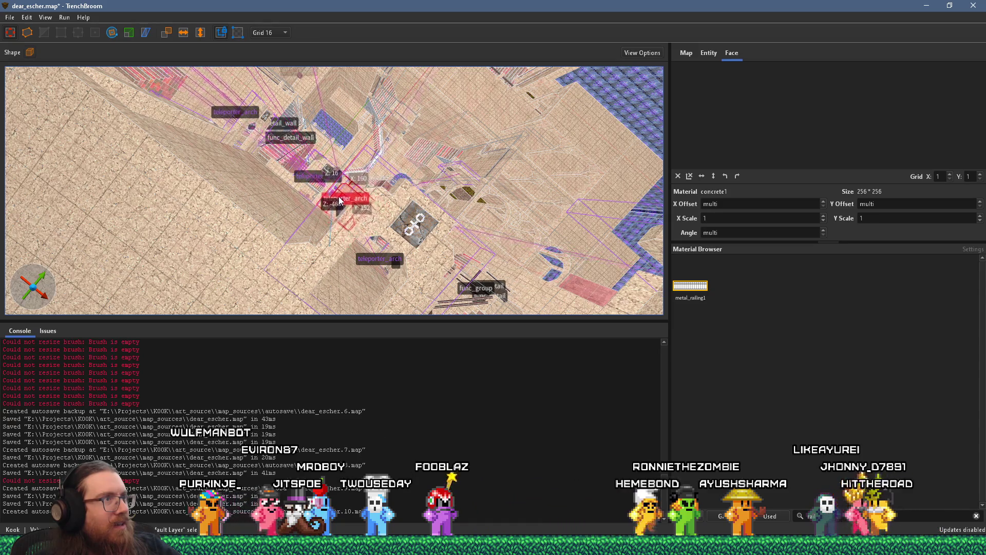
mouse_move(355, 206)
mouse_down()
mouse_move(363, 203)
mouse_move(303, 195)
mouse_move(370, 200)
mouse_move(350, 203)
mouse_up()
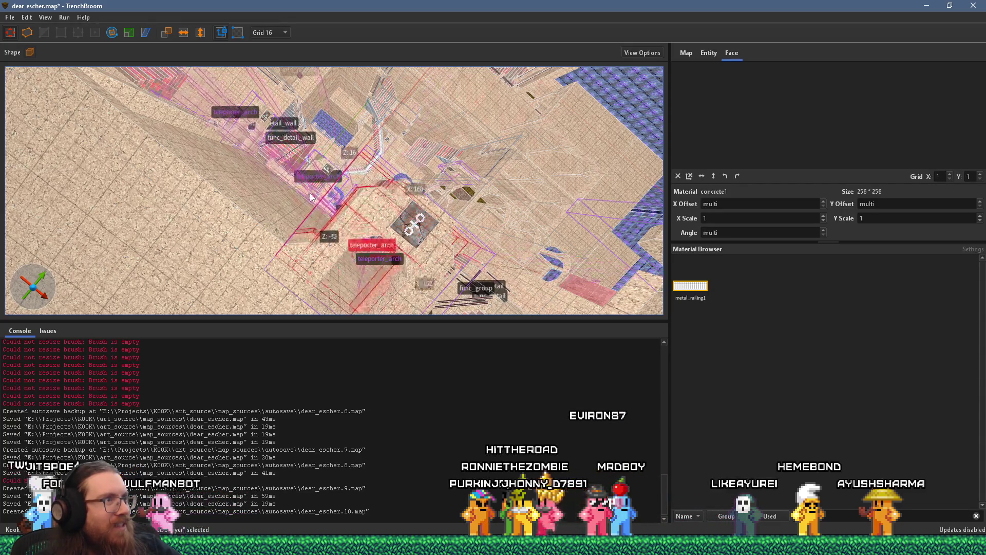
Step: Resize the copied arch brush and orbit around to inspect it
drag(355, 206, 354, 188)
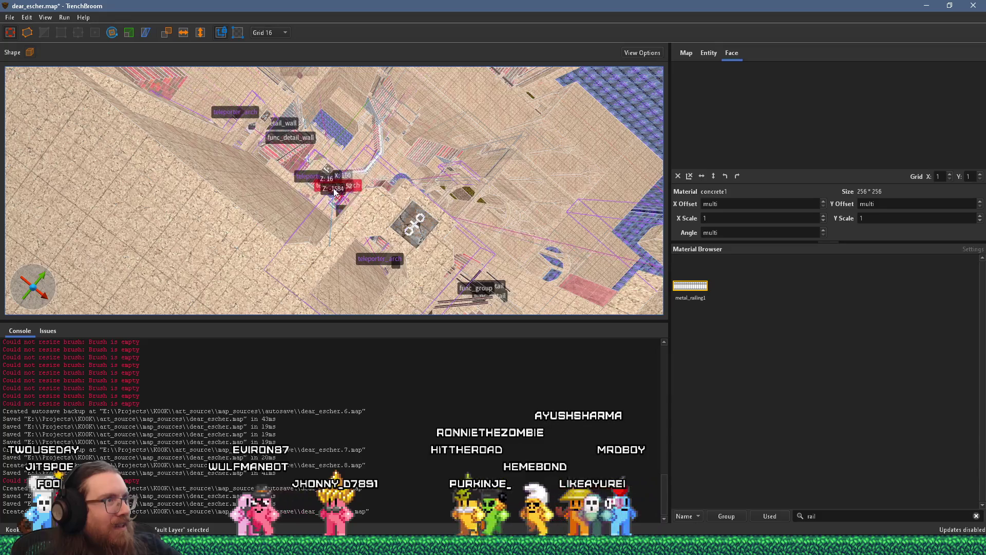
mouse_move(351, 226)
mouse_down()
mouse_move(354, 198)
mouse_move(379, 189)
mouse_move(373, 217)
mouse_move(330, 241)
mouse_move(361, 218)
mouse_up()
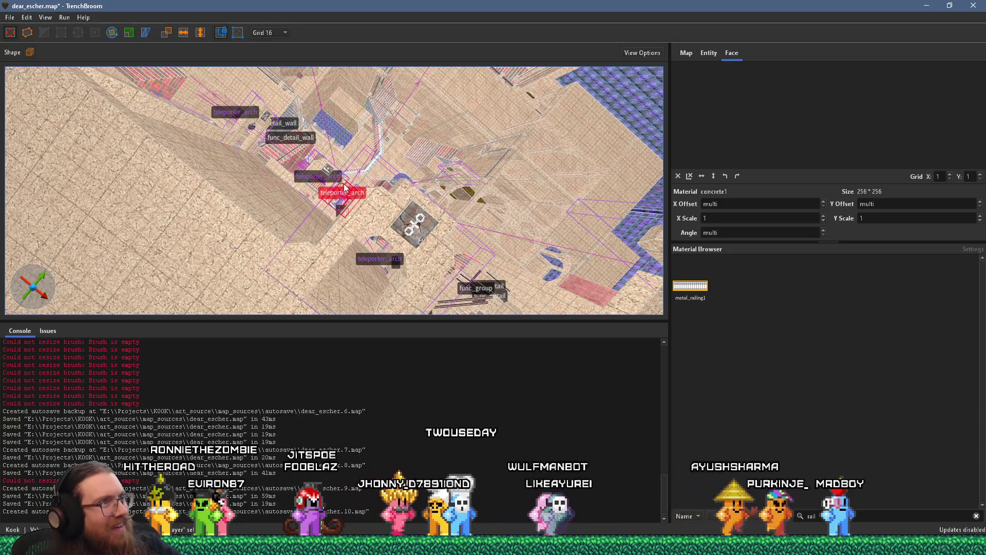
scroll(345, 188, up, 5)
drag(349, 218, 293, 244)
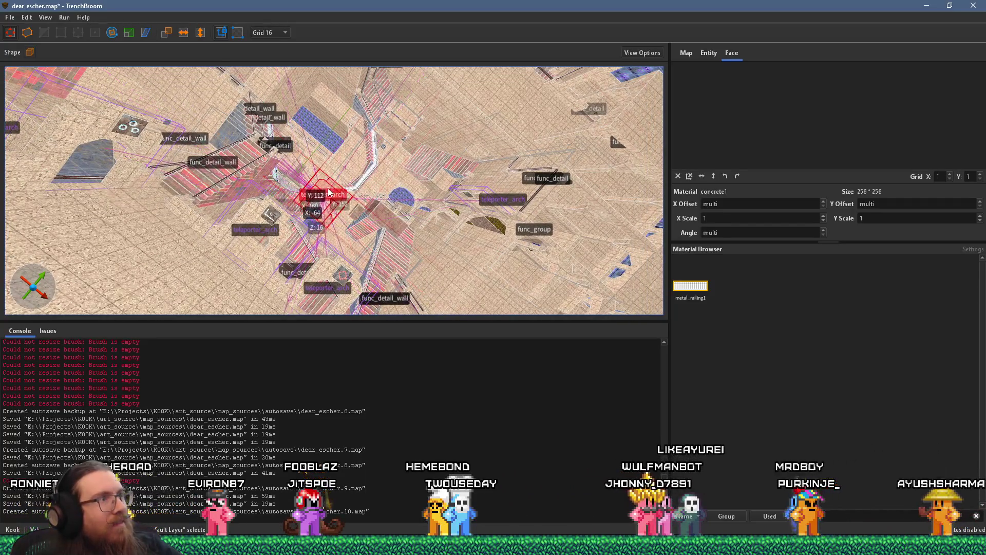
mouse_move(339, 125)
mouse_down()
mouse_move(407, 238)
mouse_move(420, 235)
mouse_move(361, 226)
mouse_move(262, 241)
mouse_move(272, 187)
mouse_move(286, 219)
mouse_up()
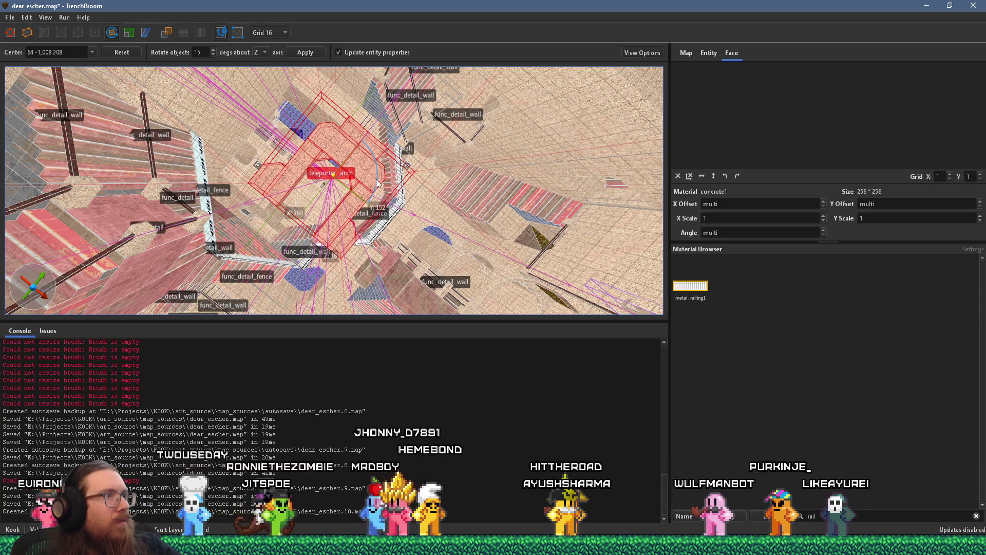
Step: Rotate the teleporter_arch to a new angle
key(d)
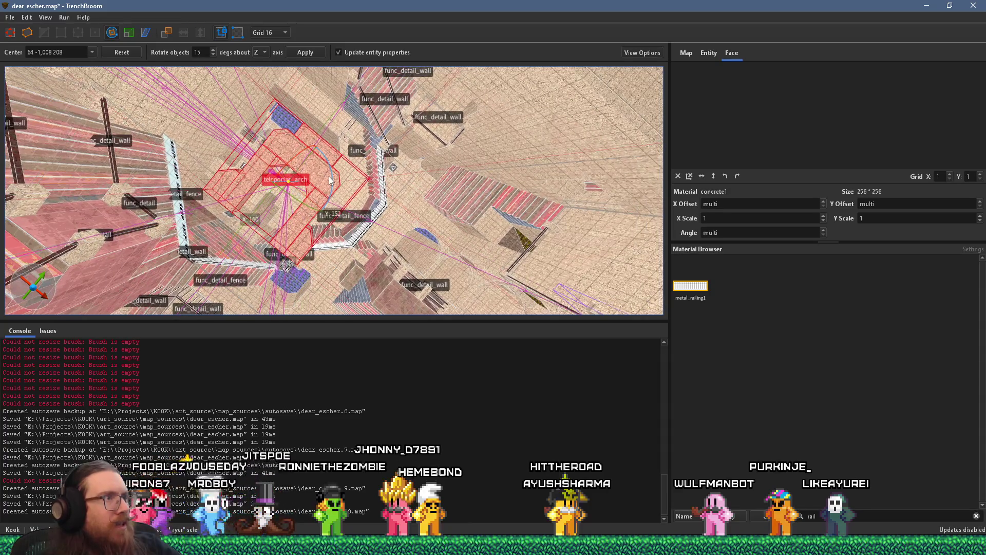
mouse_move(317, 214)
mouse_down()
mouse_move(281, 239)
mouse_move(309, 189)
mouse_up()
key(a)
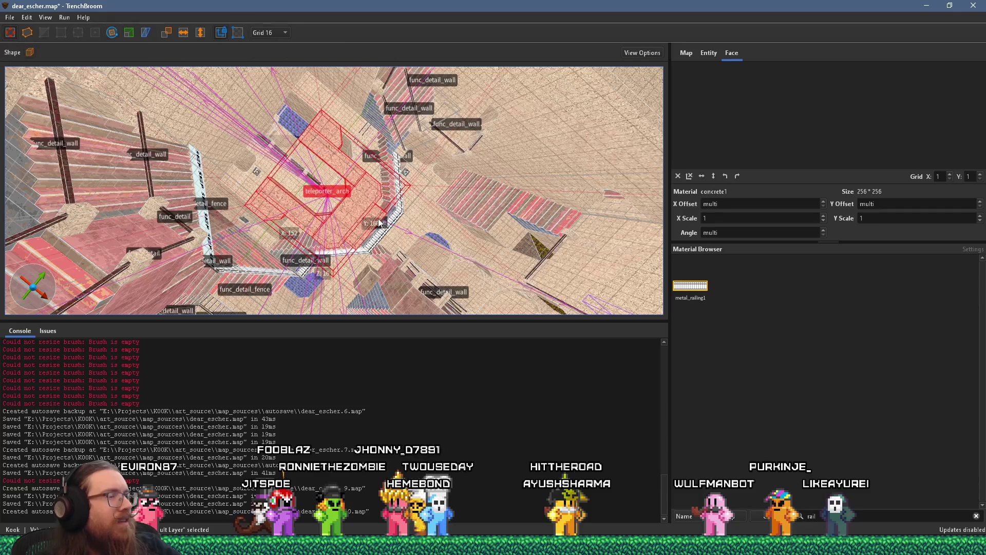
Step: Lower the teleporter_arch by 64 units beside the wall near the blue floor
mouse_move(360, 207)
mouse_down()
mouse_move(360, 216)
mouse_move(391, 189)
mouse_move(307, 201)
mouse_move(349, 207)
mouse_move(377, 132)
mouse_move(370, 147)
mouse_up()
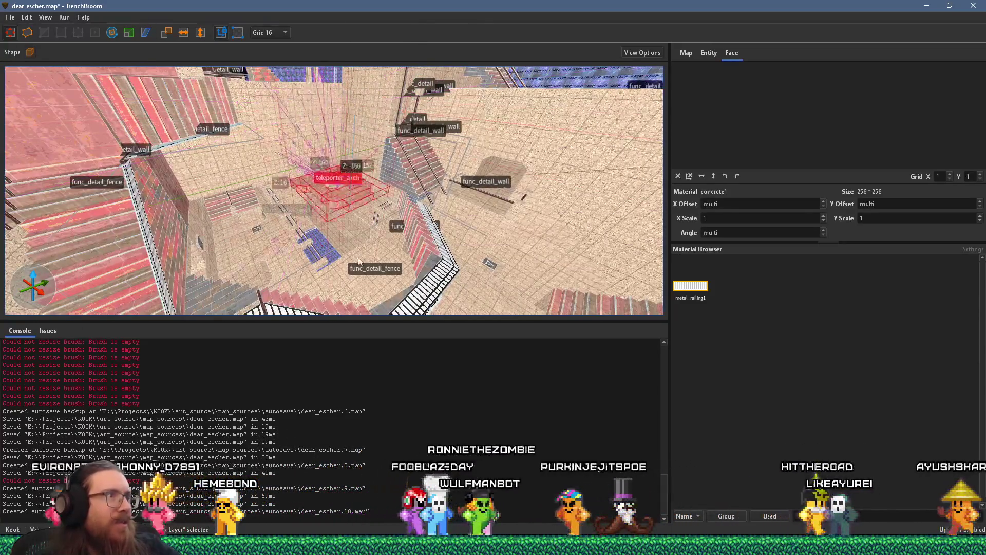
mouse_move(351, 259)
mouse_down()
mouse_move(354, 237)
mouse_move(345, 274)
mouse_move(332, 221)
mouse_move(363, 327)
mouse_move(370, 271)
mouse_move(326, 327)
mouse_move(325, 255)
mouse_move(366, 344)
mouse_move(308, 254)
mouse_up()
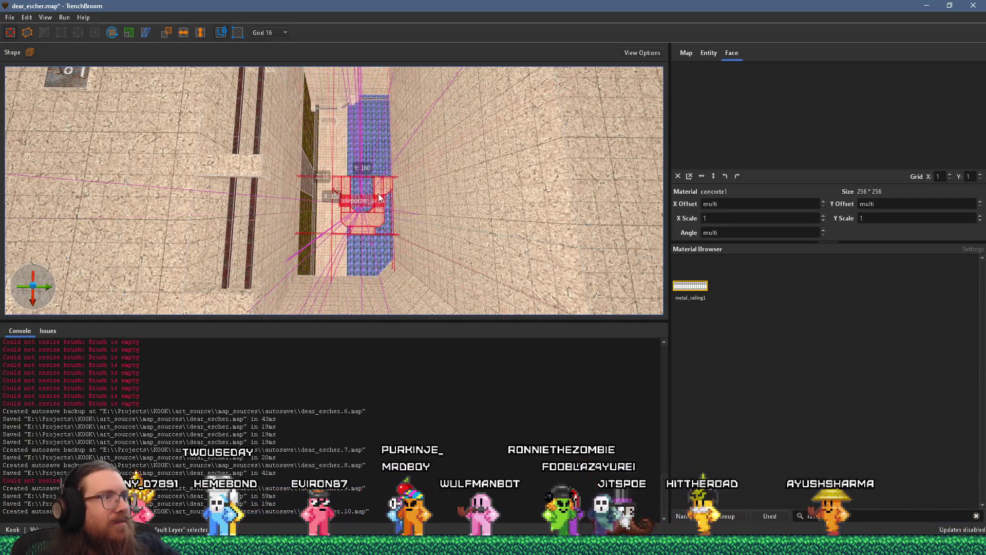
scroll(363, 212, up, 10)
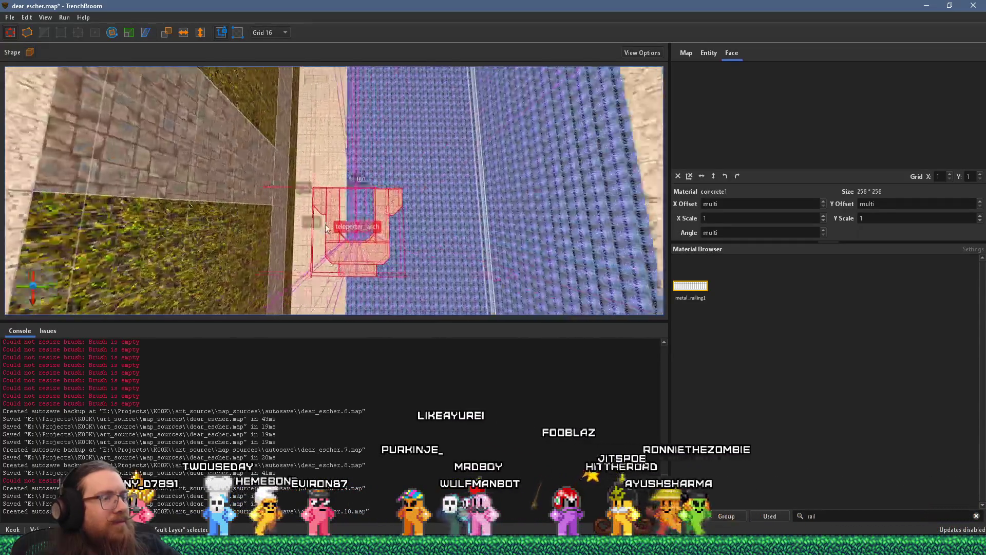
mouse_move(347, 249)
mouse_down()
mouse_move(293, 139)
mouse_move(282, 183)
mouse_move(217, 74)
mouse_up()
mouse_move(198, 109)
mouse_down()
mouse_move(348, 93)
mouse_move(342, 156)
mouse_move(377, 124)
mouse_up()
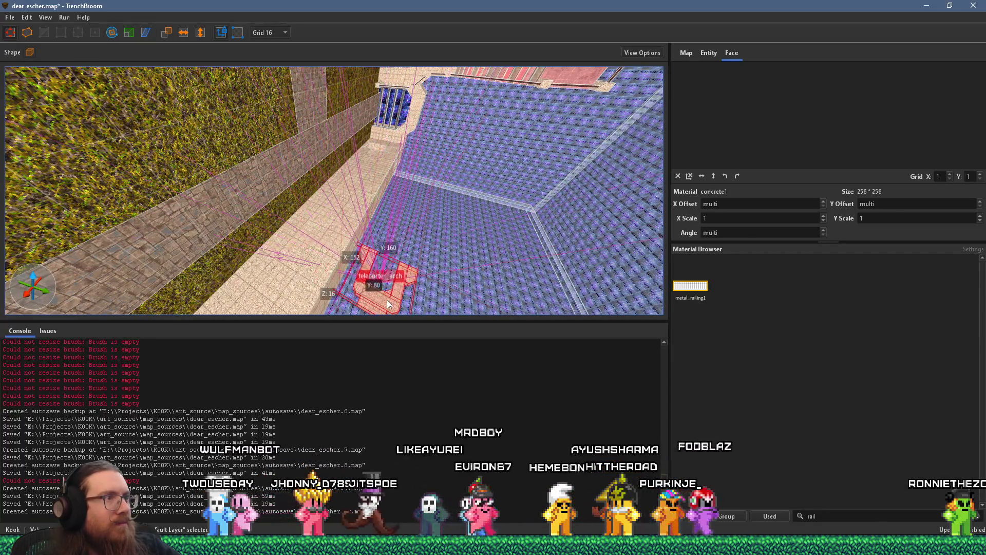
mouse_move(384, 304)
mouse_down()
mouse_move(366, 182)
mouse_move(281, 91)
mouse_up()
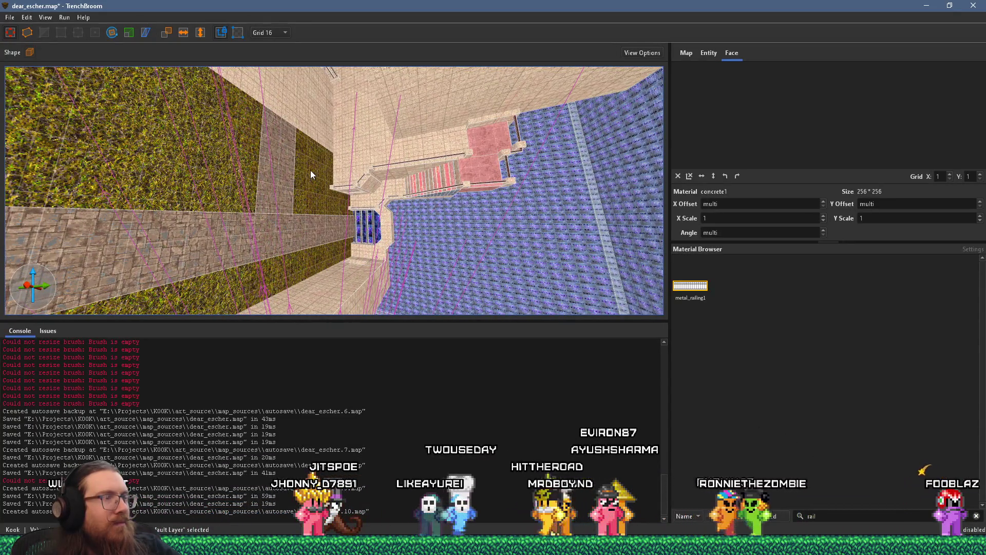
mouse_move(362, 273)
mouse_down()
mouse_move(367, 65)
mouse_move(315, 66)
mouse_move(261, 47)
mouse_move(385, 155)
mouse_move(374, 194)
mouse_move(344, 223)
mouse_move(221, 152)
mouse_move(320, 203)
mouse_move(283, 103)
mouse_move(442, 52)
mouse_up()
mouse_move(404, 195)
mouse_down()
mouse_move(396, 281)
mouse_move(475, 297)
mouse_move(477, 343)
mouse_move(388, 321)
mouse_move(420, 278)
mouse_move(405, 203)
mouse_move(423, 192)
mouse_move(388, 251)
mouse_move(369, 225)
mouse_move(362, 266)
mouse_move(362, 221)
mouse_move(432, 250)
mouse_move(354, 251)
mouse_move(323, 269)
mouse_move(355, 244)
mouse_move(322, 267)
mouse_move(271, 257)
mouse_move(369, 204)
mouse_move(364, 194)
mouse_move(393, 168)
mouse_move(333, 129)
mouse_move(375, 211)
mouse_move(204, 256)
mouse_move(275, 252)
mouse_move(278, 228)
mouse_move(566, 191)
mouse_up()
mouse_move(362, 249)
mouse_down()
mouse_move(359, 263)
mouse_move(383, 218)
mouse_move(550, 215)
mouse_move(431, 237)
mouse_move(467, 237)
mouse_move(494, 185)
mouse_move(529, 174)
mouse_move(246, 77)
mouse_up()
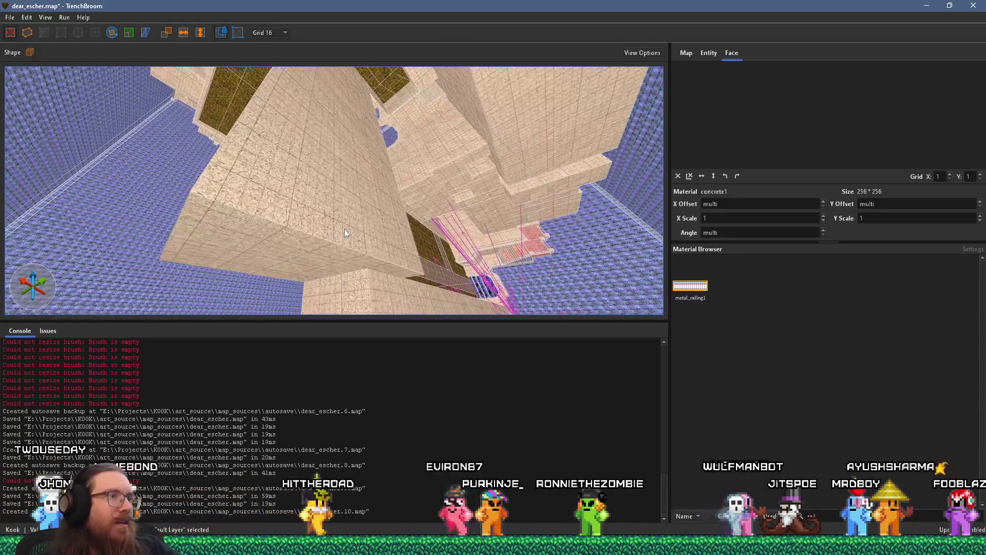
Step: Drag the beige wall brush's face inward, cutting its Y size from 240 to 192
click(345, 233)
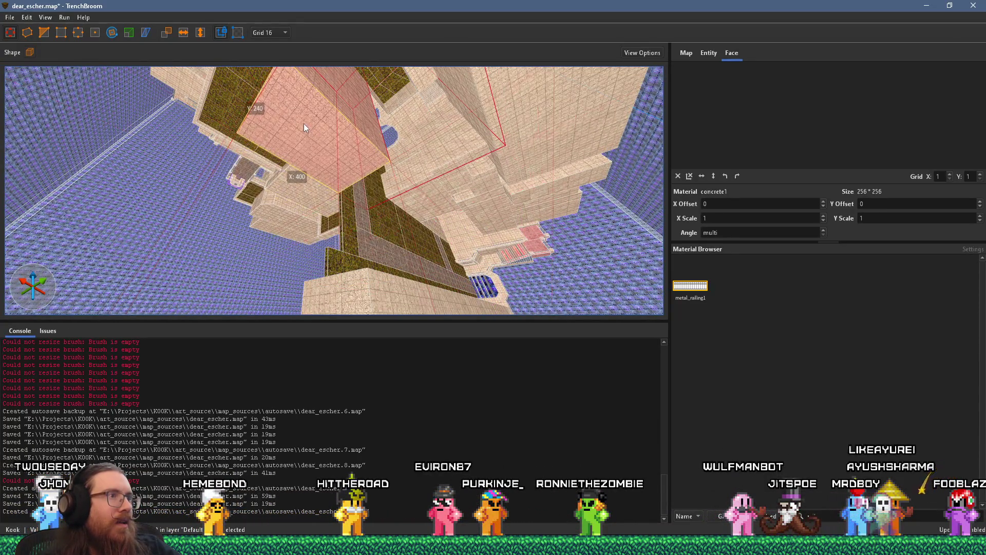
drag(304, 122, 299, 249)
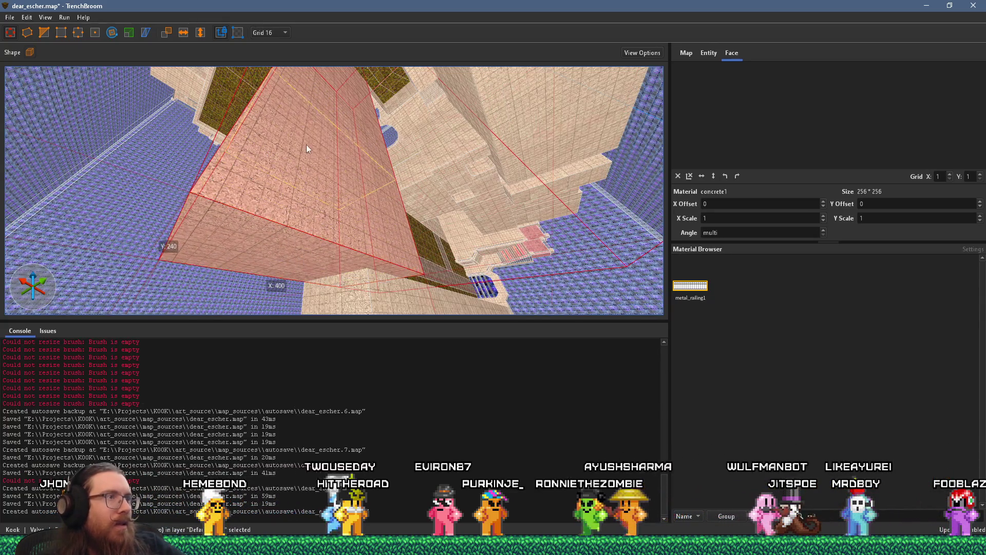
drag(262, 241, 290, 243)
mouse_move(55, 156)
mouse_down()
mouse_move(254, 186)
mouse_move(394, 239)
mouse_move(313, 264)
mouse_move(304, 247)
mouse_move(145, 252)
mouse_move(166, 267)
mouse_move(178, 227)
mouse_move(106, 284)
mouse_move(140, 108)
mouse_move(195, 12)
mouse_up()
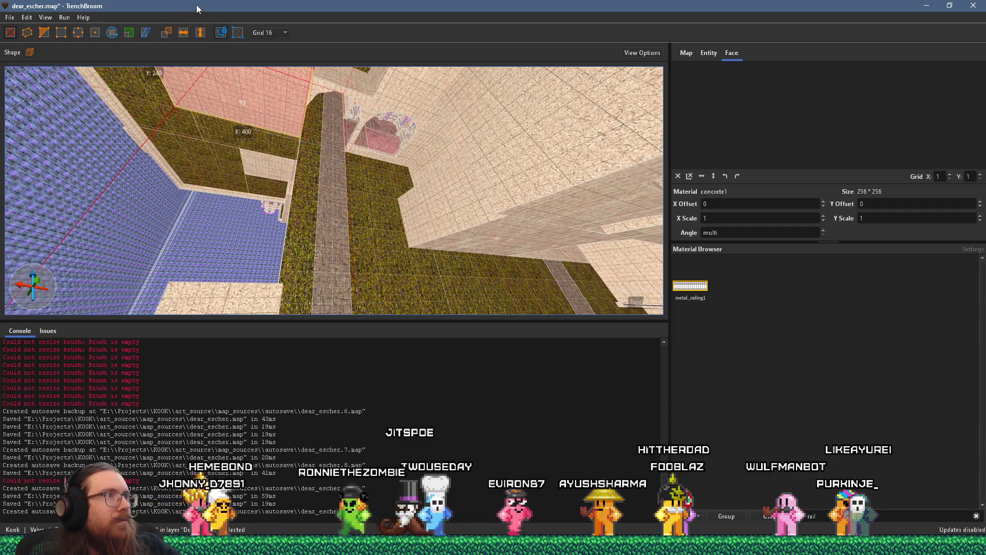
mouse_move(287, 118)
mouse_down()
mouse_move(373, 232)
mouse_move(395, 160)
mouse_up()
mouse_move(329, 62)
mouse_down()
mouse_move(291, 203)
mouse_move(337, 164)
mouse_move(301, 253)
mouse_up()
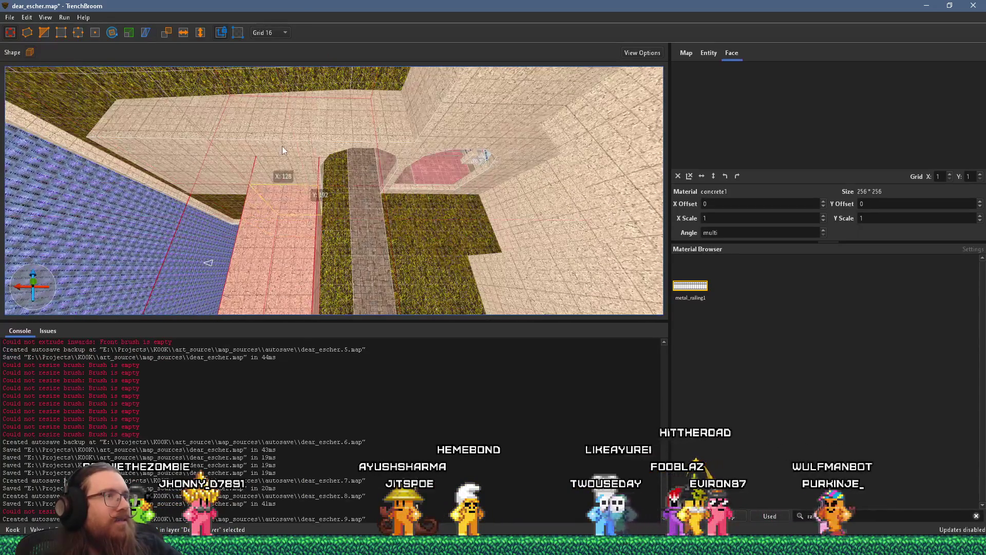
mouse_move(283, 132)
mouse_down()
mouse_move(375, 180)
mouse_move(315, 183)
mouse_move(250, 238)
mouse_move(308, 167)
mouse_move(277, 92)
mouse_move(241, 102)
mouse_up()
mouse_move(195, 129)
mouse_down()
mouse_move(448, 159)
mouse_move(392, 191)
mouse_move(393, 208)
mouse_move(539, 183)
mouse_move(231, 112)
mouse_move(311, 282)
mouse_move(209, 92)
mouse_move(364, 159)
mouse_move(344, 207)
mouse_move(359, 213)
mouse_move(364, 236)
mouse_move(410, 235)
mouse_move(367, 246)
mouse_move(426, 173)
mouse_up()
key(Escape)
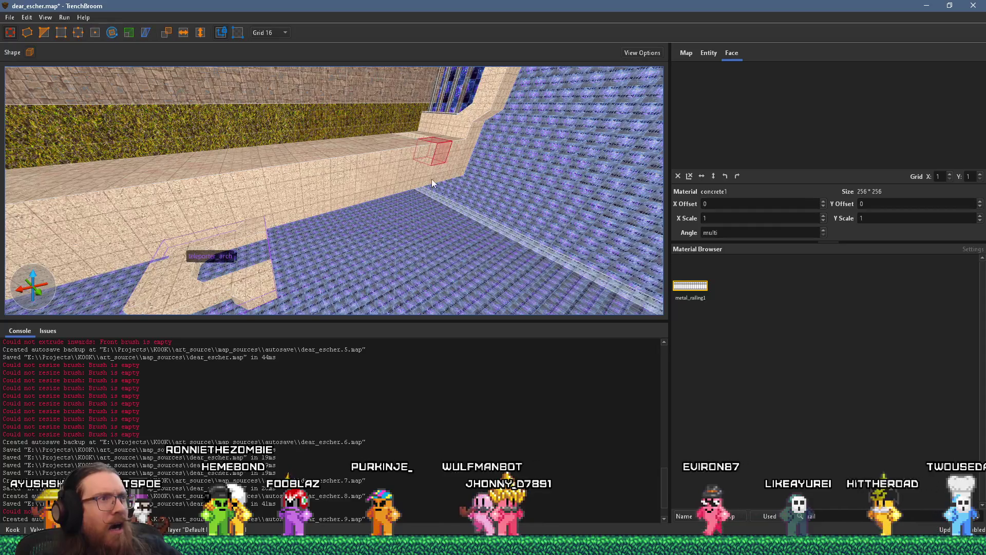
mouse_move(317, 187)
mouse_down()
mouse_move(406, 201)
mouse_move(450, 227)
mouse_move(375, 215)
mouse_move(374, 196)
mouse_move(335, 174)
mouse_move(319, 183)
mouse_move(445, 121)
mouse_move(352, 182)
mouse_move(422, 187)
mouse_move(344, 268)
mouse_move(333, 240)
mouse_move(332, 257)
mouse_move(323, 212)
mouse_move(385, 317)
mouse_move(377, 132)
mouse_move(341, 280)
mouse_move(343, 242)
mouse_move(469, 233)
mouse_move(448, 215)
mouse_move(428, 122)
mouse_move(419, 216)
mouse_move(454, 234)
mouse_move(452, 320)
mouse_move(402, 224)
mouse_move(375, 225)
mouse_move(364, 257)
mouse_move(344, 236)
mouse_move(348, 189)
mouse_move(351, 282)
mouse_move(325, 238)
mouse_move(350, 272)
mouse_move(164, 230)
mouse_move(304, 223)
mouse_move(233, 244)
mouse_move(392, 265)
mouse_move(386, 277)
mouse_move(359, 167)
mouse_move(236, 245)
mouse_move(174, 253)
mouse_move(260, 211)
mouse_move(422, 294)
mouse_move(366, 208)
mouse_move(320, 217)
mouse_move(204, 162)
mouse_move(290, 116)
mouse_move(300, 252)
mouse_move(287, 221)
mouse_move(307, 170)
mouse_move(305, 145)
mouse_up()
mouse_move(401, 188)
mouse_down()
mouse_move(183, 121)
mouse_move(164, 133)
mouse_move(322, 166)
mouse_move(238, 262)
mouse_up()
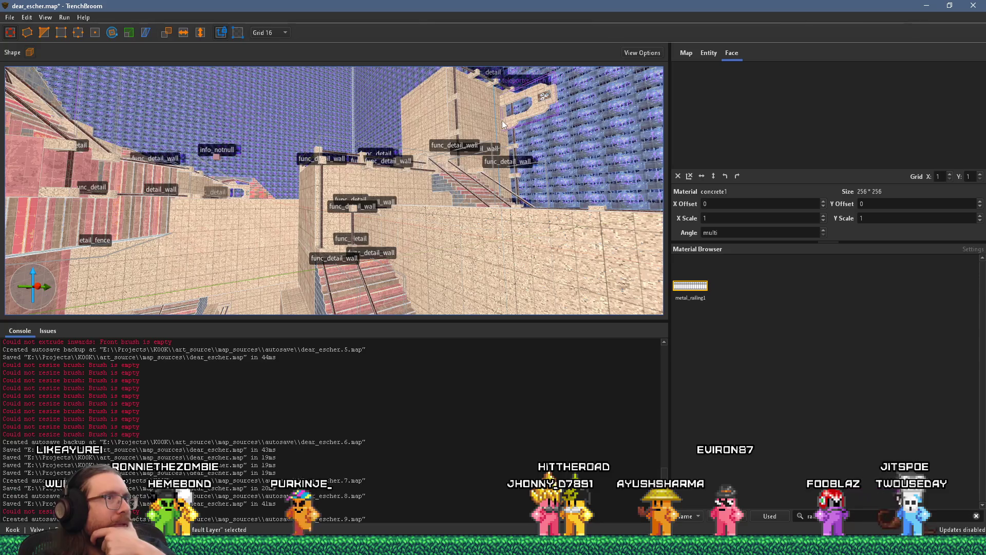
key(ctrl+u)
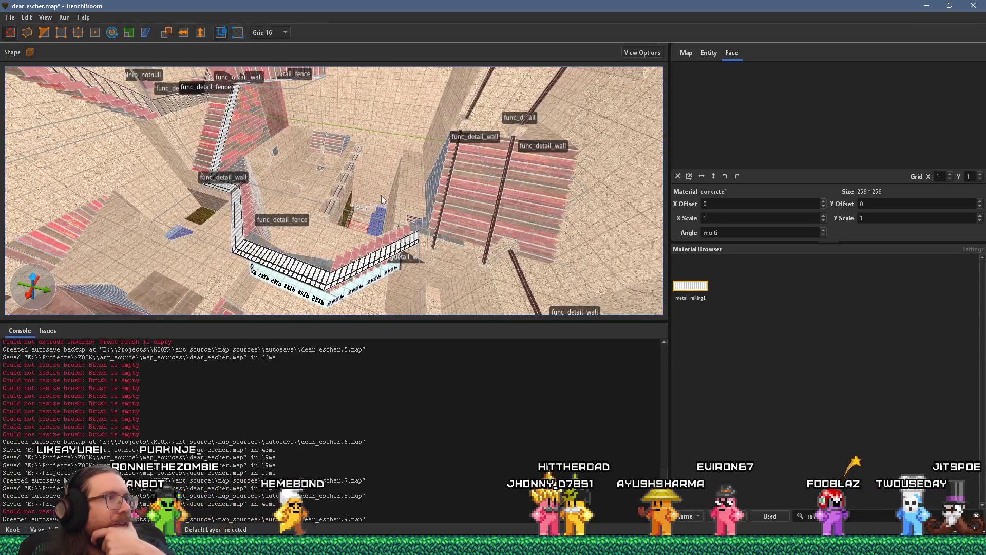
key(ctrl+u)
mouse_move(368, 162)
mouse_down()
mouse_move(408, 235)
mouse_move(419, 237)
mouse_up()
scroll(286, 235, down, 5)
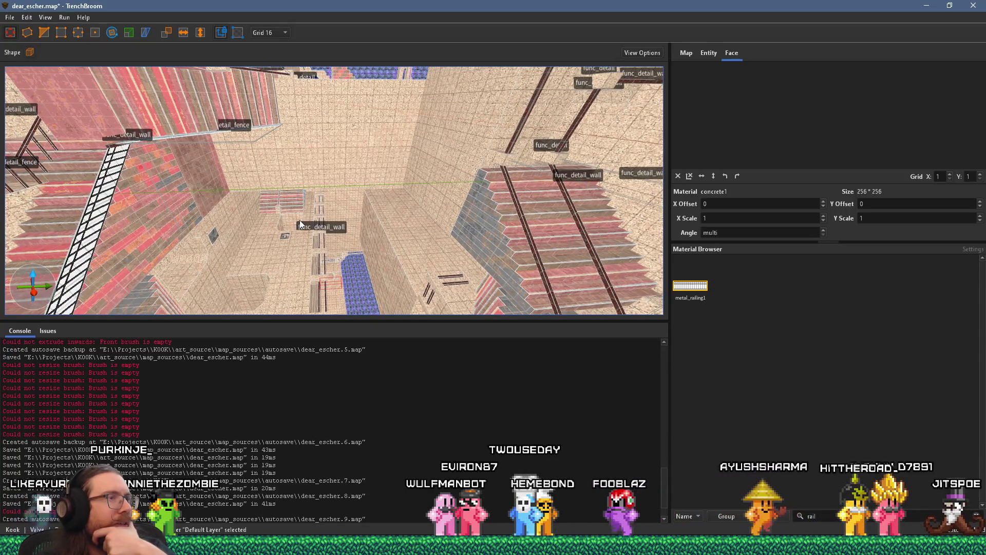
scroll(300, 219, up, 10)
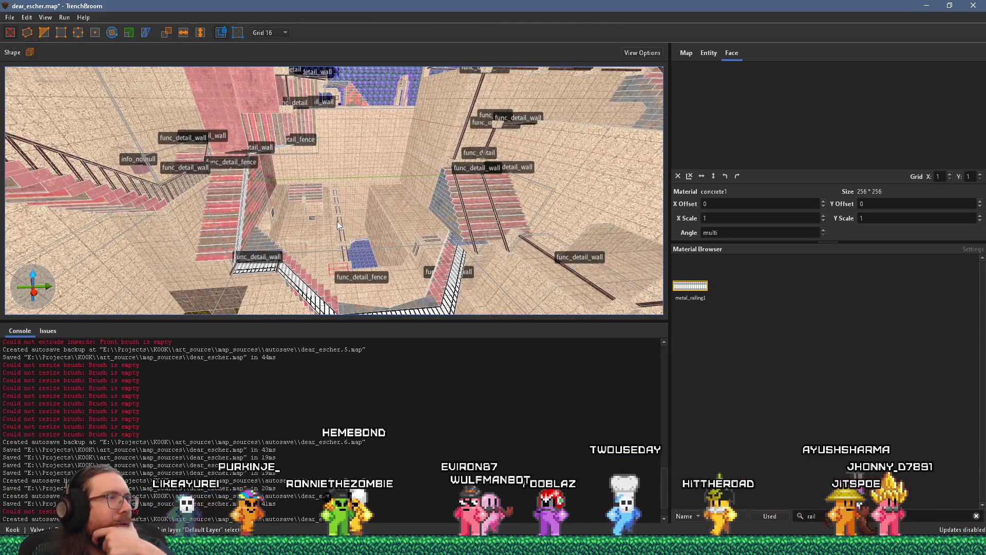
scroll(327, 222, up, 3)
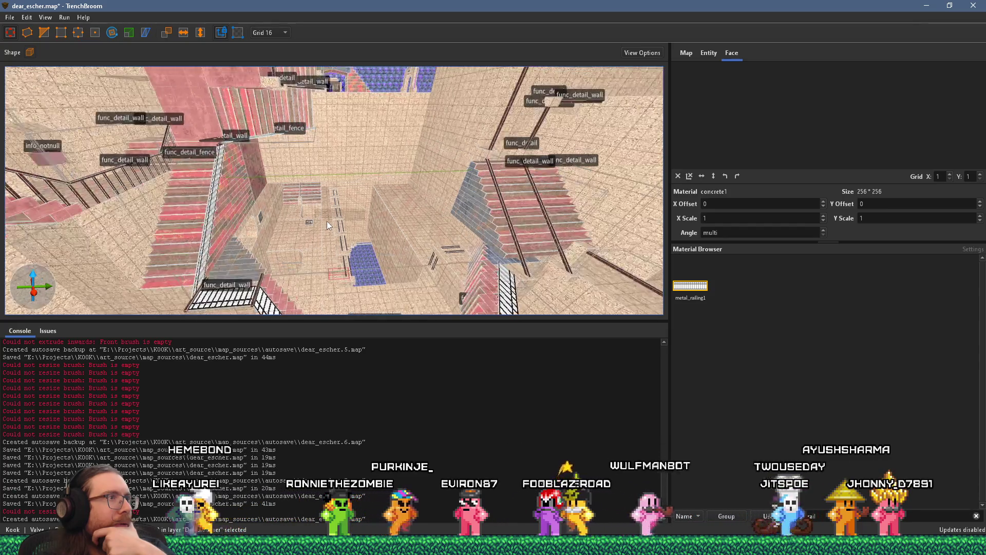
scroll(327, 221, up, 10)
mouse_move(321, 263)
mouse_down()
mouse_move(306, 107)
mouse_move(310, 219)
mouse_move(355, 131)
mouse_move(357, 154)
mouse_move(285, 166)
mouse_move(118, 156)
mouse_move(212, 234)
mouse_move(421, 259)
mouse_move(421, 245)
mouse_up()
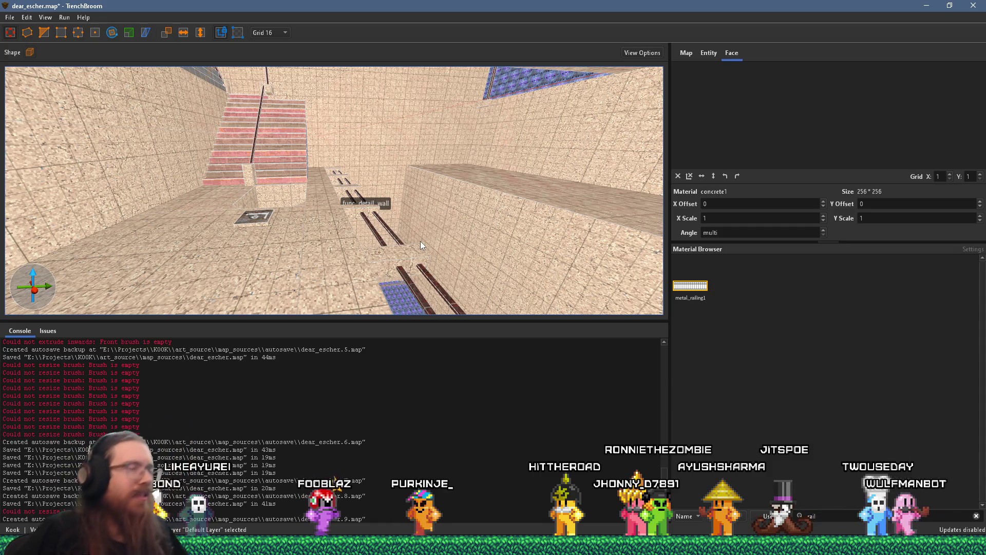
mouse_move(535, 128)
mouse_down()
mouse_move(504, 190)
mouse_move(455, 229)
mouse_move(316, 200)
mouse_move(337, 224)
mouse_move(343, 199)
mouse_move(319, 244)
mouse_up()
click(276, 262)
mouse_move(275, 265)
mouse_down()
mouse_move(302, 239)
mouse_move(476, 172)
mouse_move(360, 216)
mouse_move(218, 235)
mouse_move(252, 224)
mouse_up()
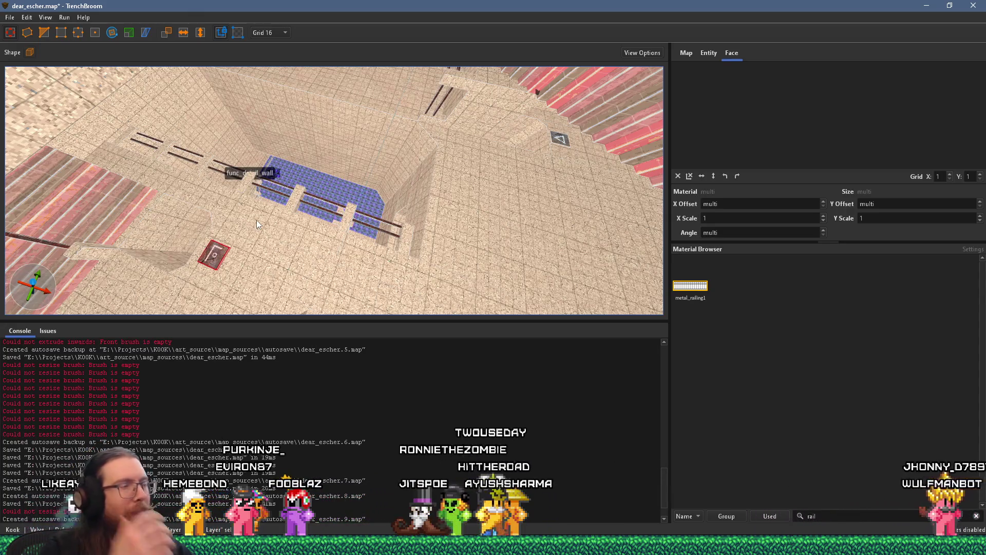
mouse_move(257, 219)
mouse_down()
mouse_move(271, 203)
mouse_move(262, 192)
mouse_move(242, 260)
mouse_move(348, 244)
mouse_up()
click(371, 228)
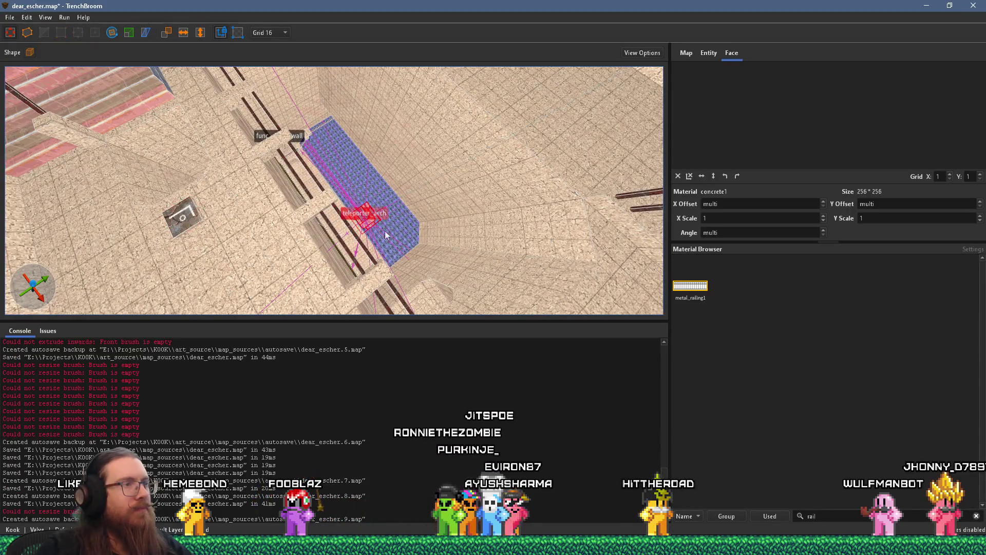
key(Escape)
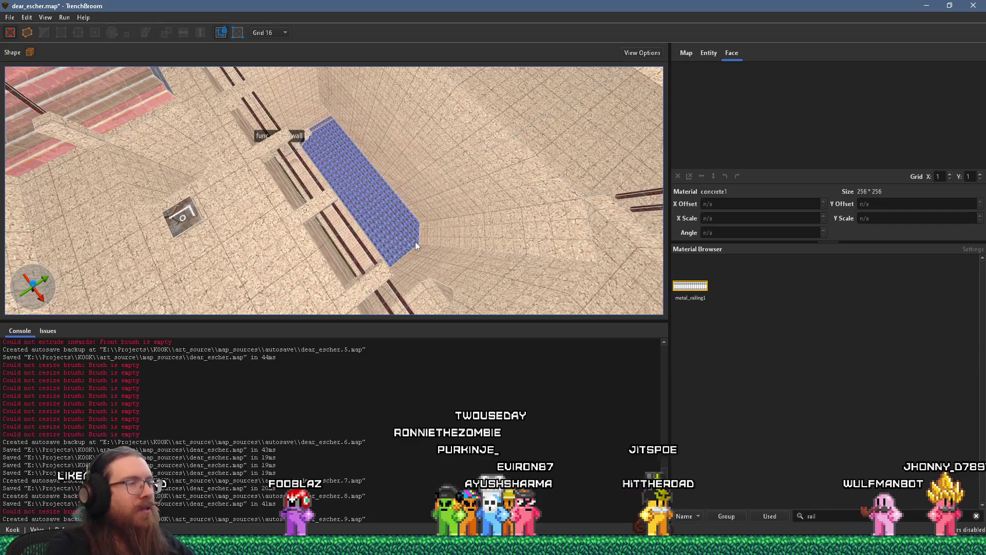
mouse_move(372, 231)
mouse_down()
mouse_move(385, 191)
mouse_move(239, 103)
mouse_move(272, 175)
mouse_move(272, 74)
mouse_move(274, 132)
mouse_move(312, 74)
mouse_move(341, 234)
mouse_move(328, 203)
mouse_move(291, 221)
mouse_move(237, 225)
mouse_move(328, 121)
mouse_move(410, 250)
mouse_move(285, 283)
mouse_move(339, 326)
mouse_move(303, 272)
mouse_move(328, 221)
mouse_up()
mouse_move(224, 222)
mouse_down()
mouse_move(158, 278)
mouse_move(172, 281)
mouse_up()
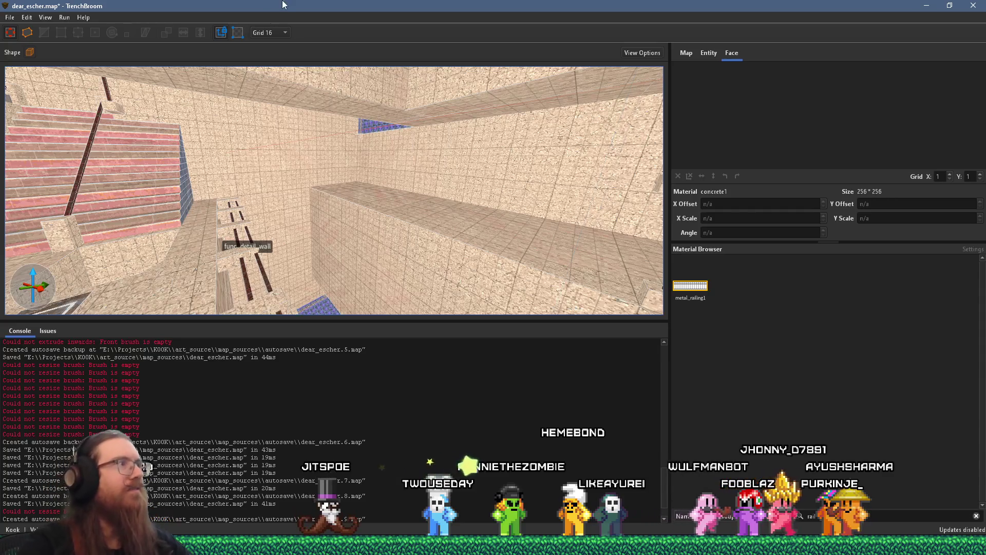
mouse_move(302, 202)
mouse_down()
mouse_move(306, 169)
mouse_move(459, 157)
mouse_move(336, 171)
mouse_up()
Step: Fly the camera along the railed corridor and over the room to view the pool and stairs
scroll(337, 176, down, 4)
key(w)
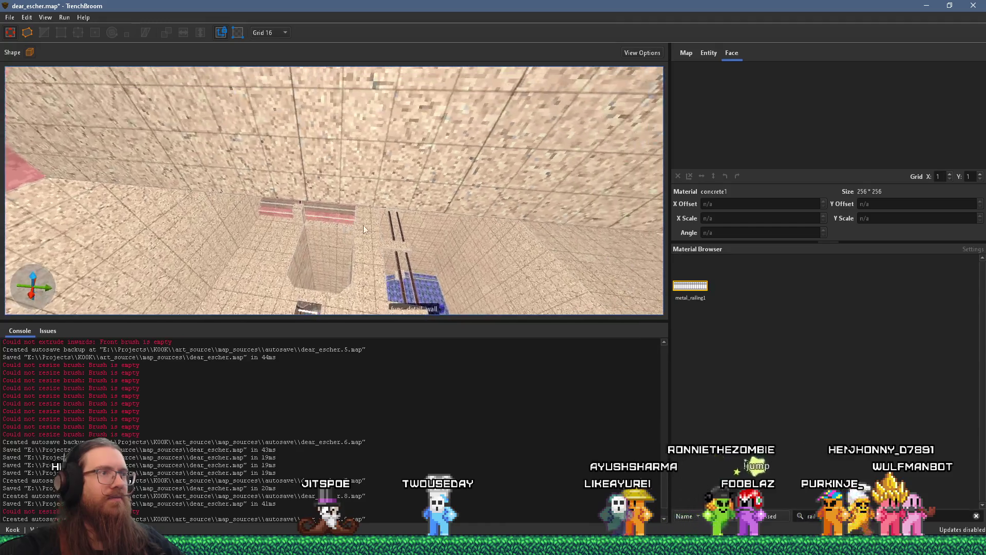
key(w)
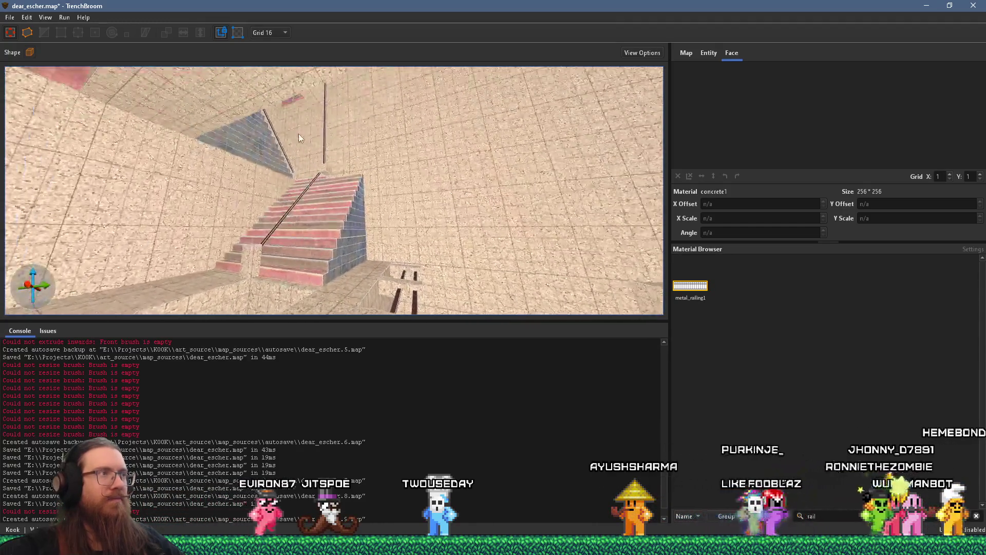
key(w)
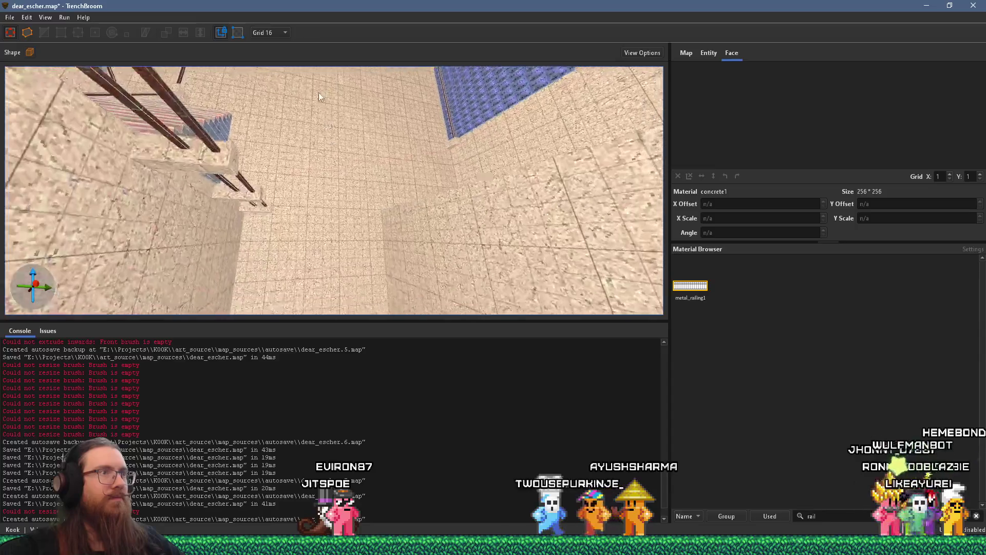
key(w)
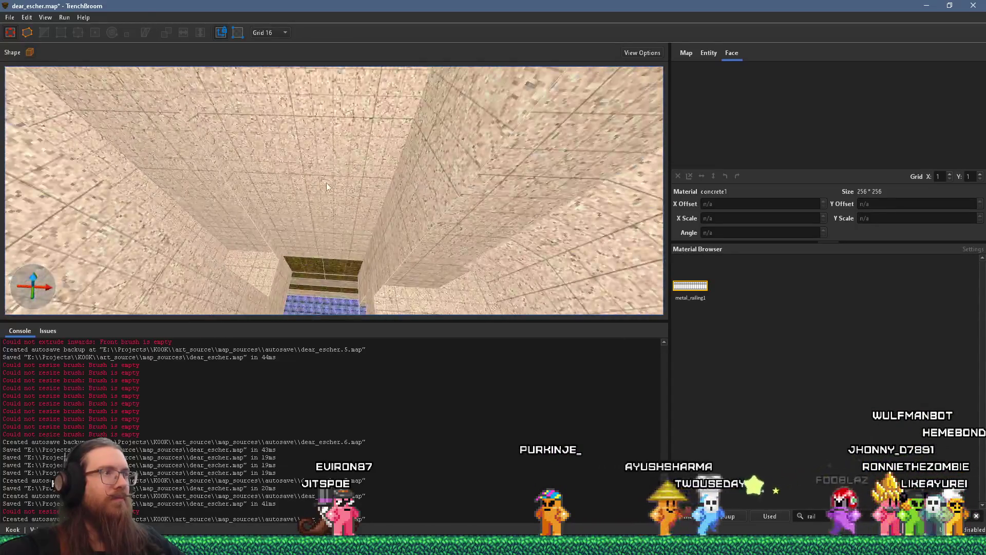
key(w)
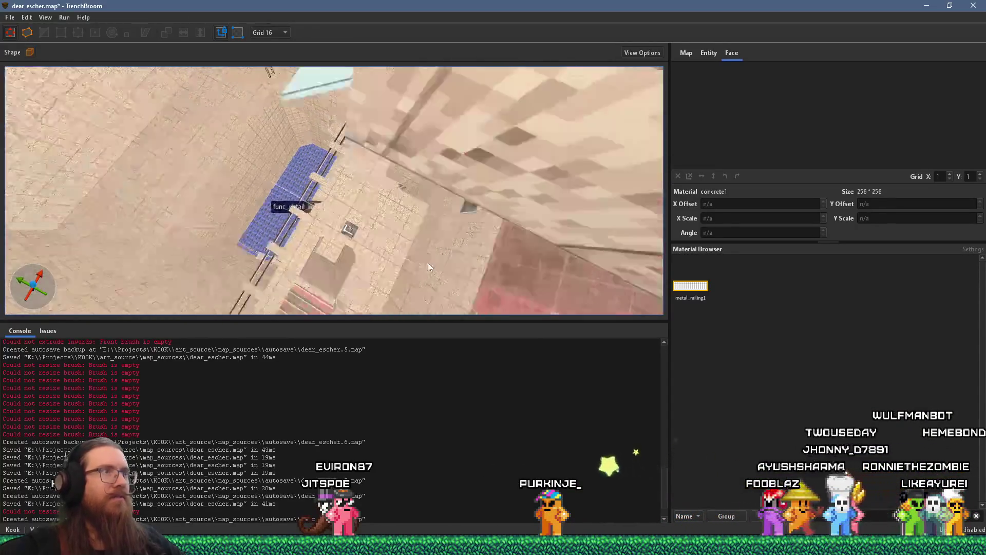
key(w)
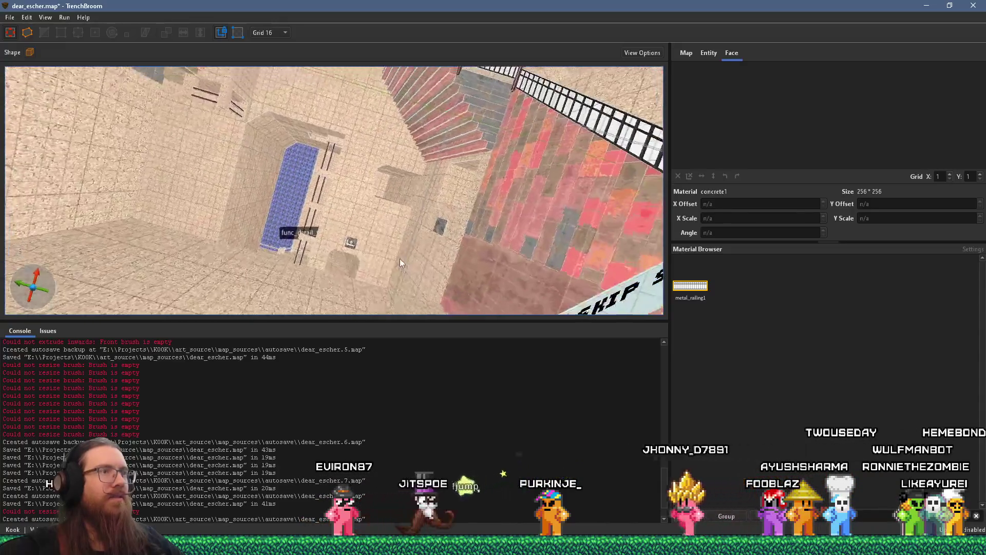
key(w)
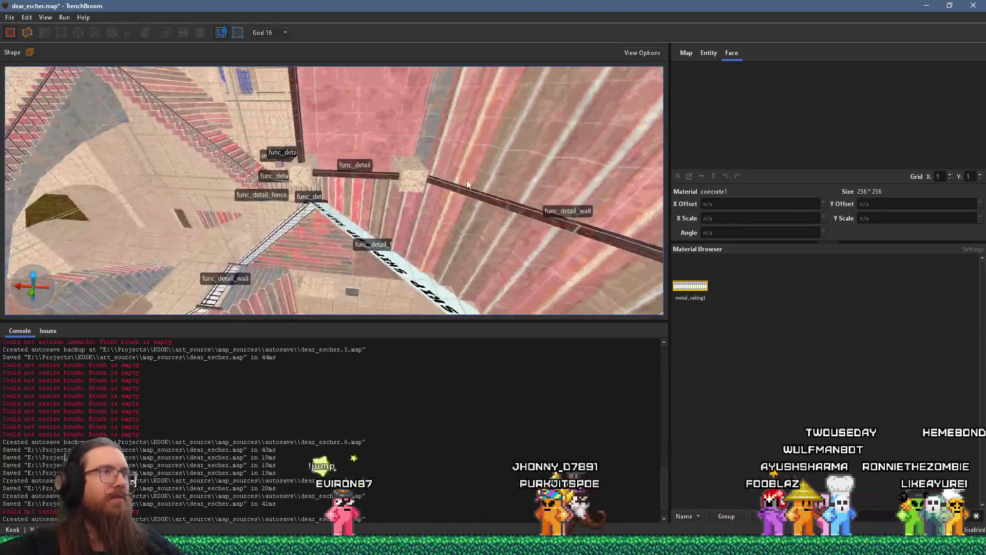
key(w)
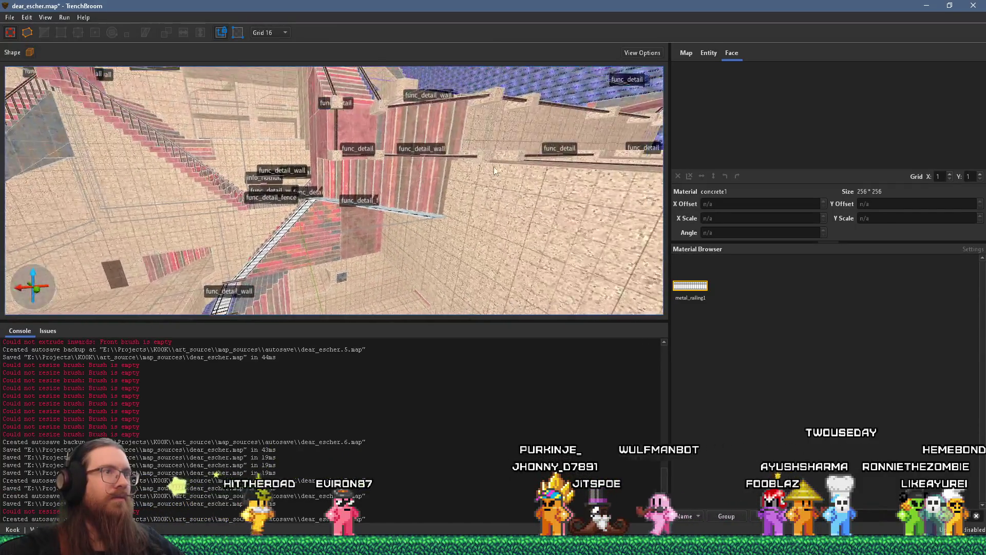
Step: Fly into the small staircase corridor and inspect the stairs and the wall above them
key(w)
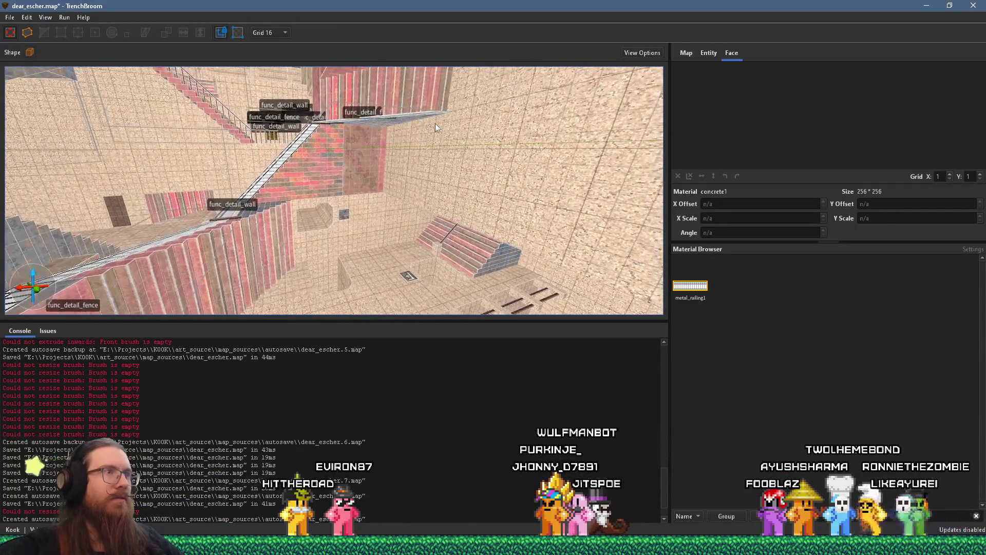
key(w)
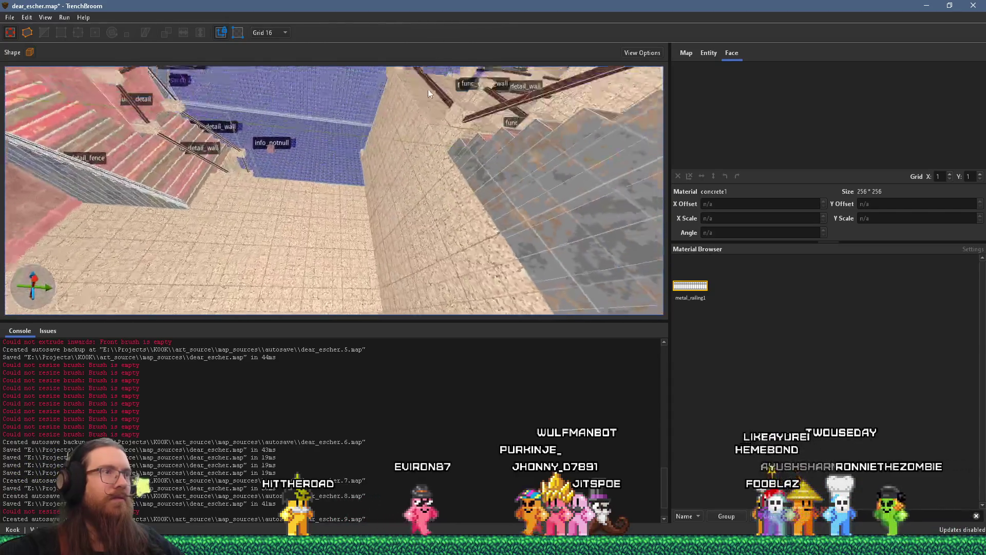
key(w)
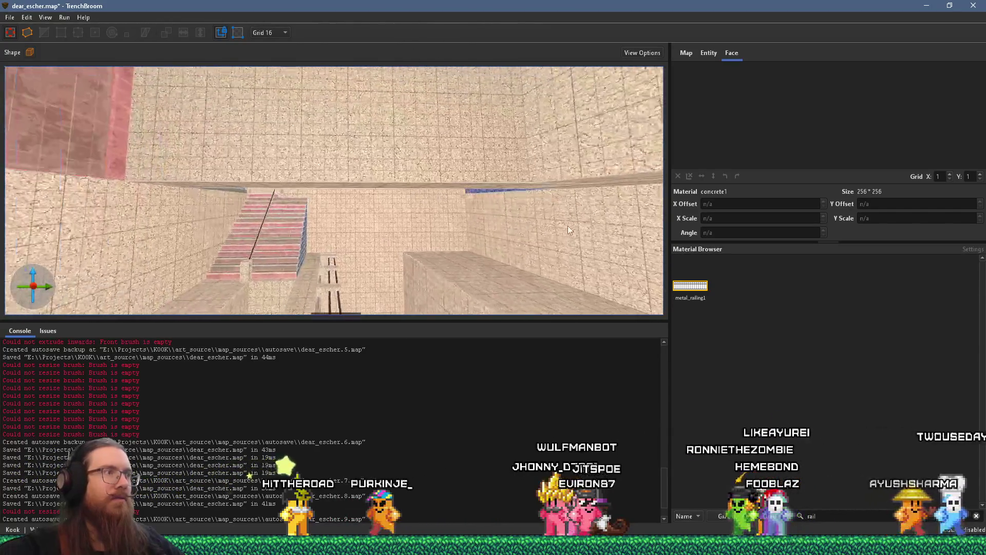
key(w)
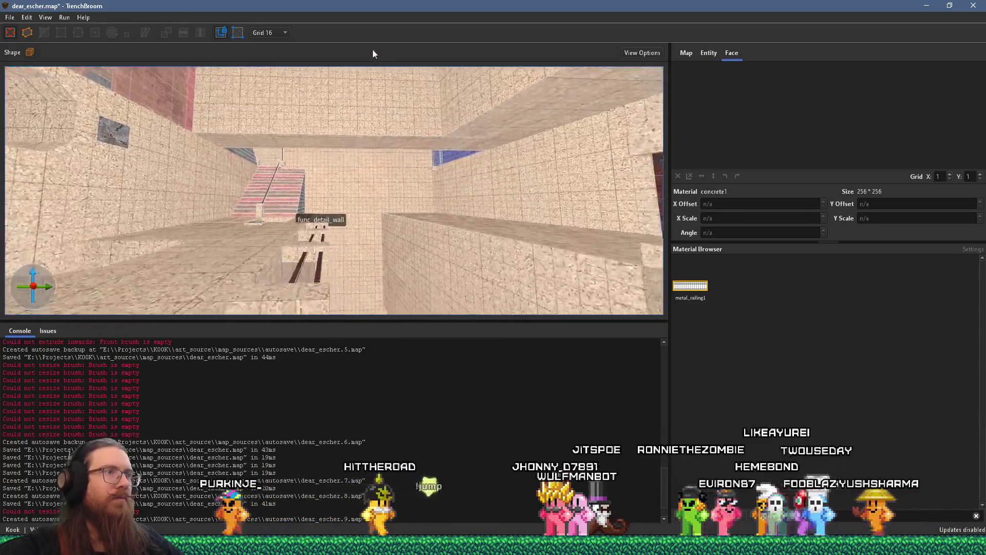
key(w)
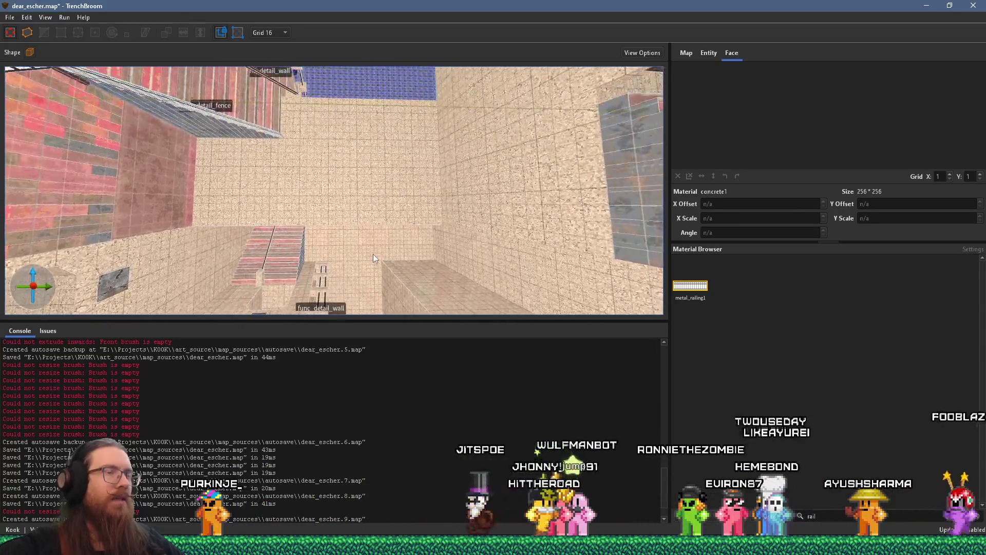
key(w)
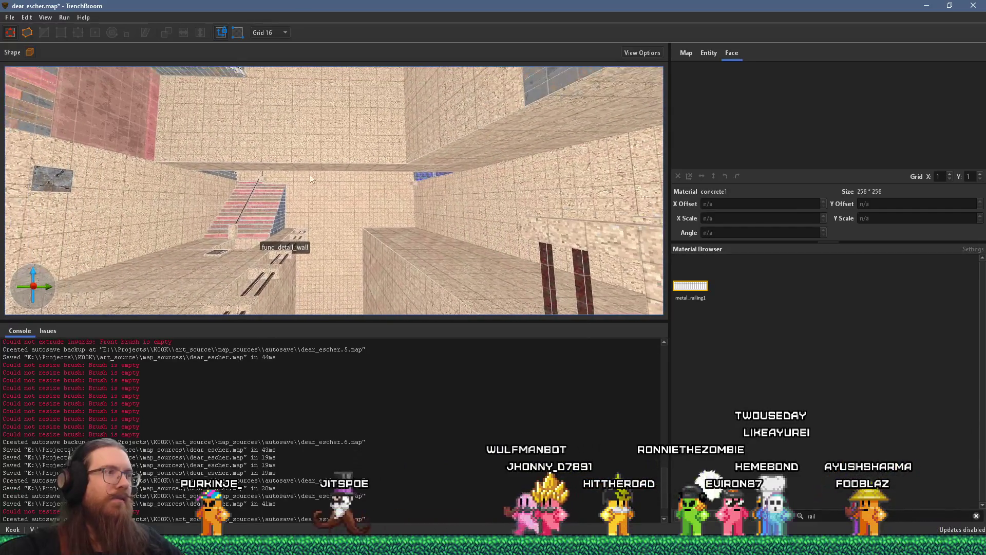
key(s)
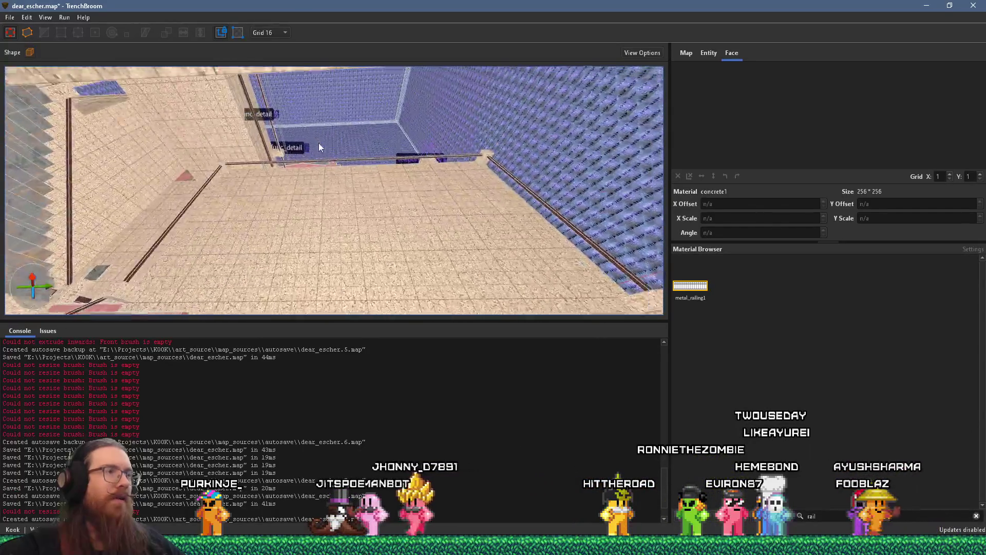
key(s)
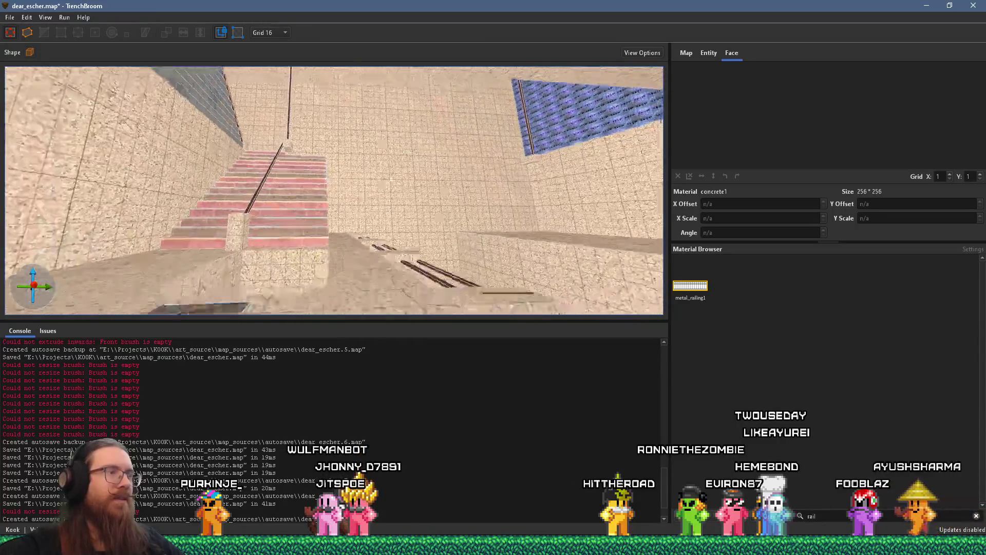
key(w)
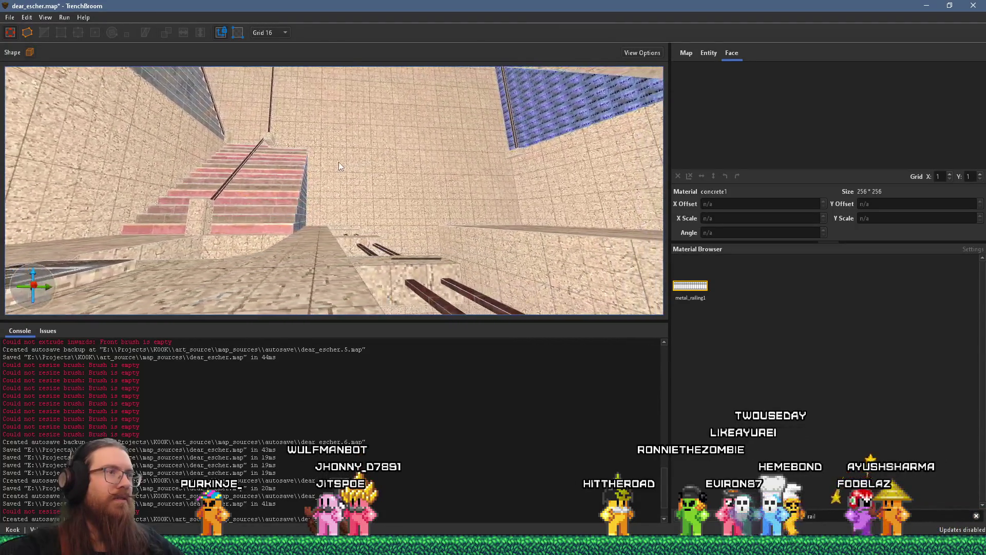
key(s)
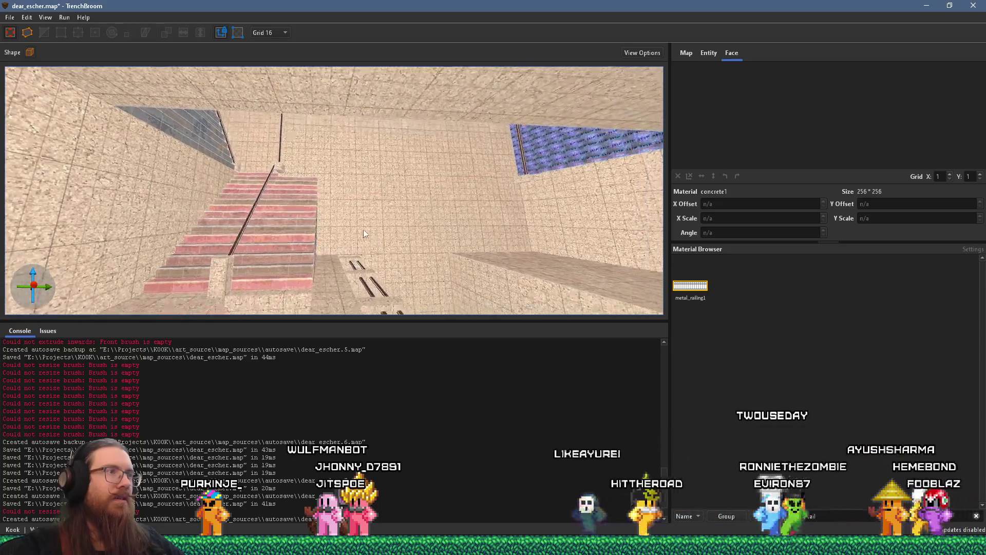
key(w)
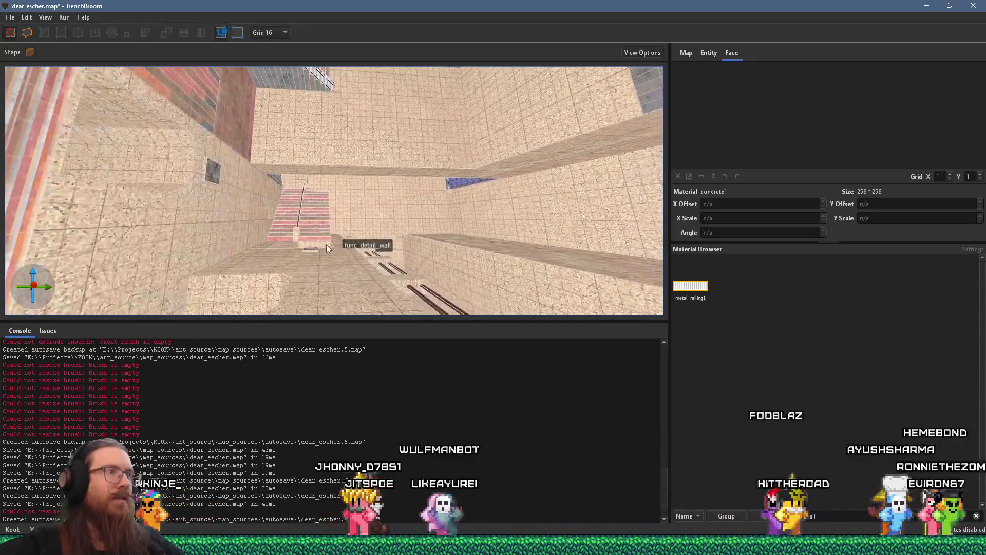
Step: Select a wall brush beside the stairs, view the red stair wall, then switch to Godot
click(276, 278)
key(w)
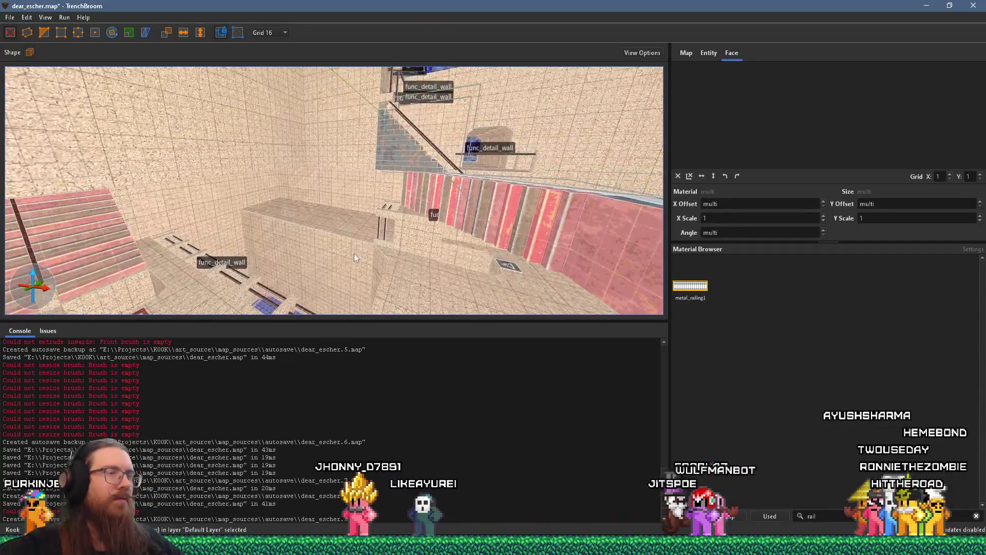
key(w)
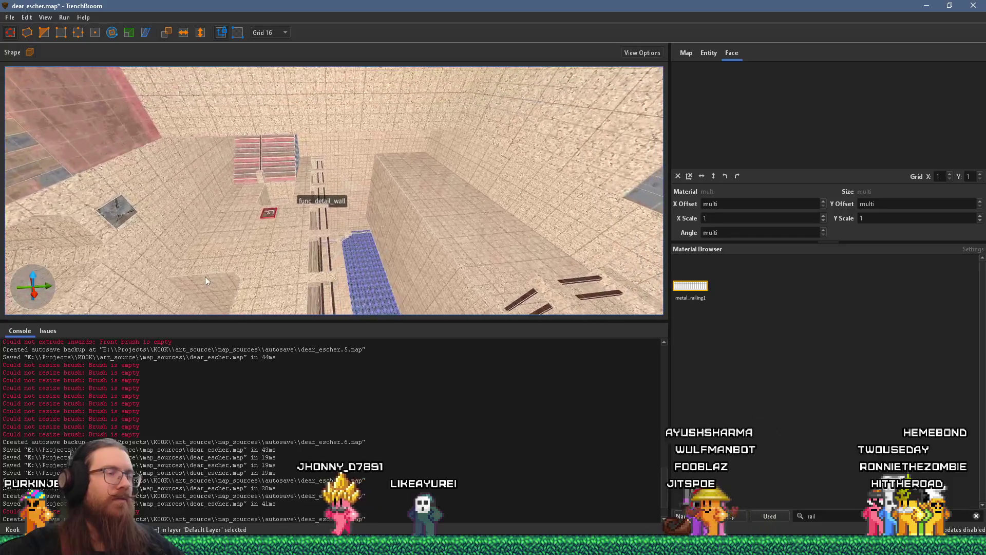
key(w)
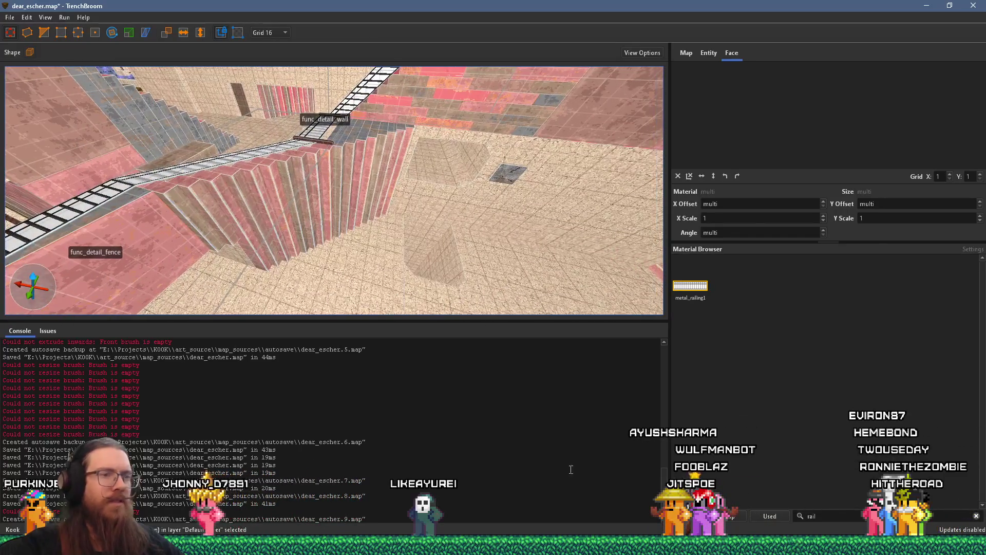
key(alt+Tab)
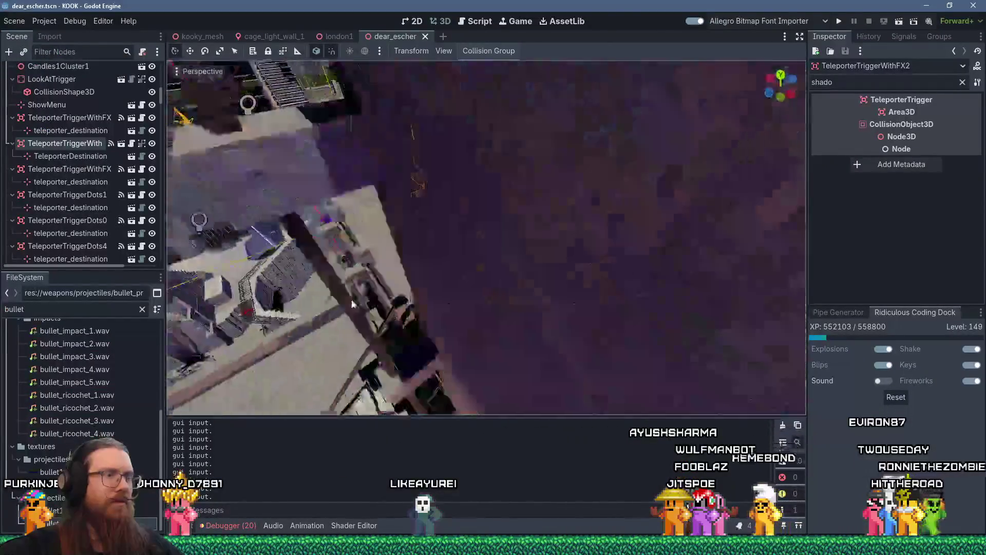
key(w)
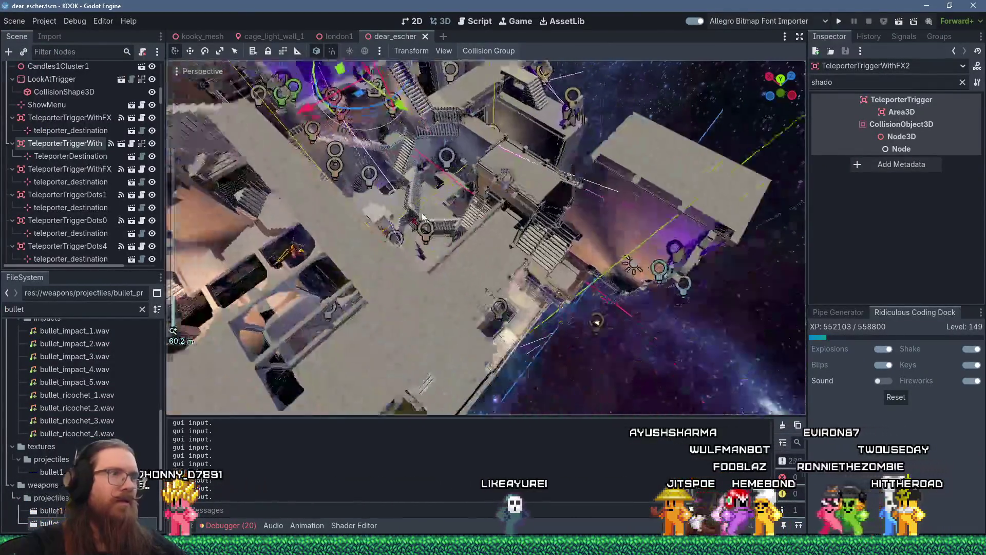
scroll(487, 266, up, 5)
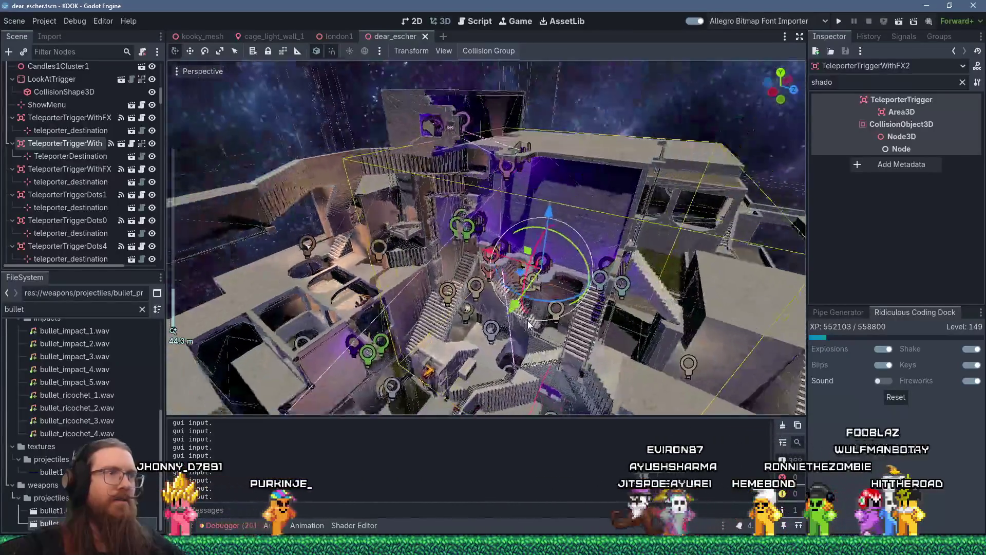
scroll(488, 355, up, 3)
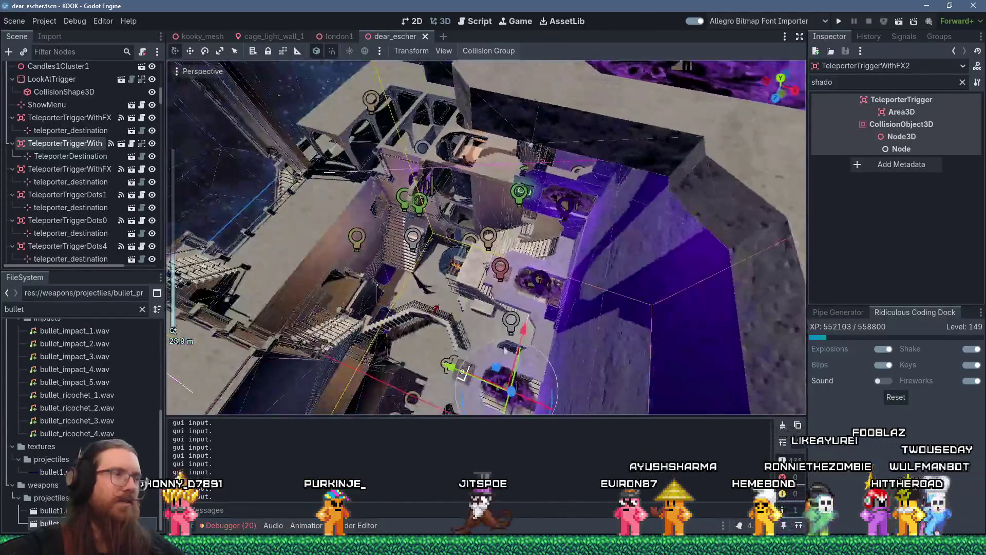
key(w)
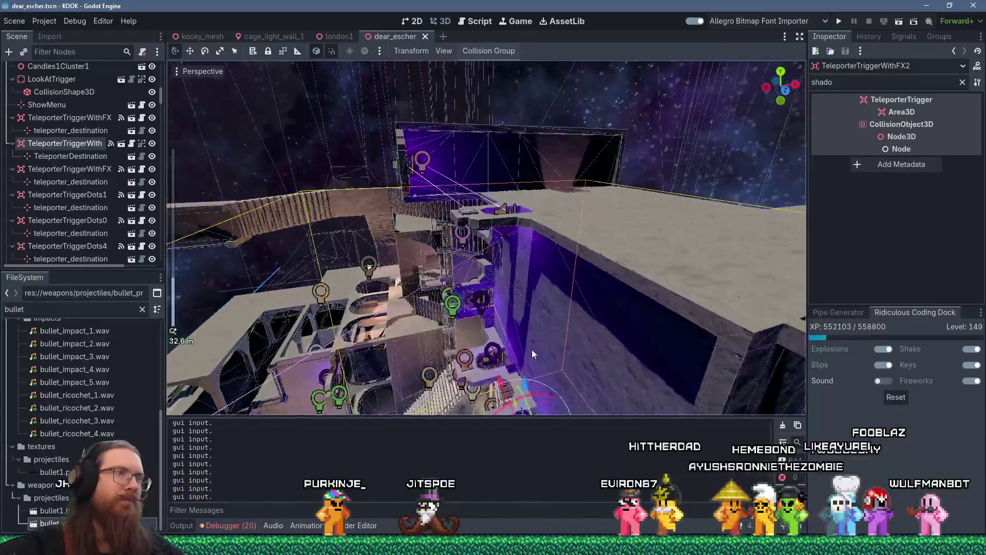
scroll(605, 308, down, 3)
mouse_move(605, 308)
mouse_down()
mouse_move(567, 273)
mouse_move(534, 301)
mouse_move(490, 303)
mouse_move(488, 332)
mouse_up()
scroll(496, 302, up, 3)
scroll(496, 306, down, 3)
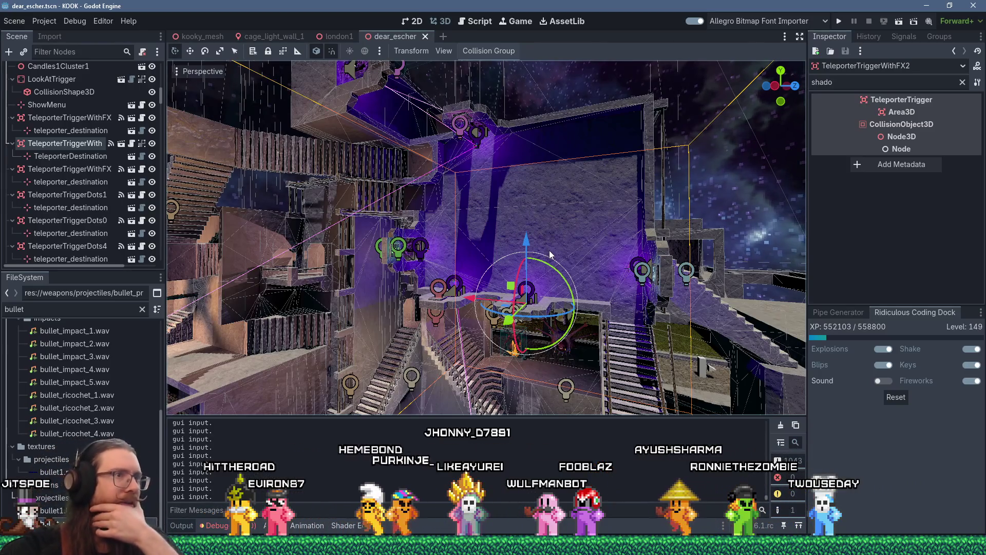
drag(550, 251, 550, 272)
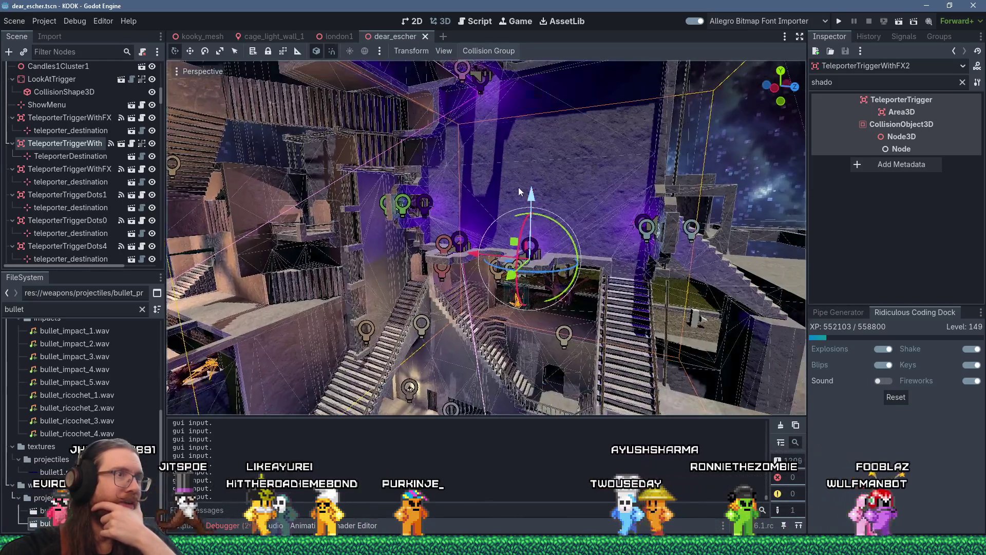
drag(519, 187, 531, 210)
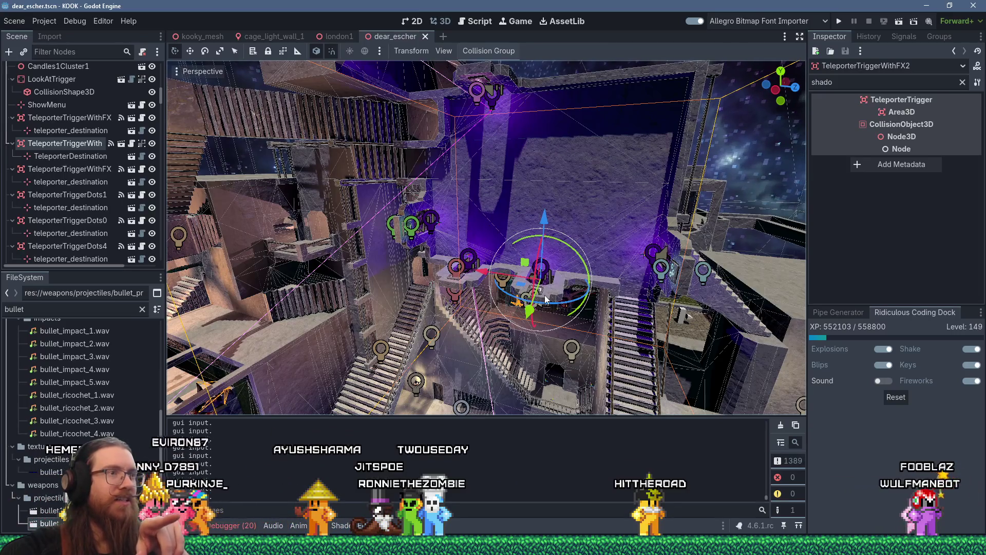
drag(545, 295, 493, 401)
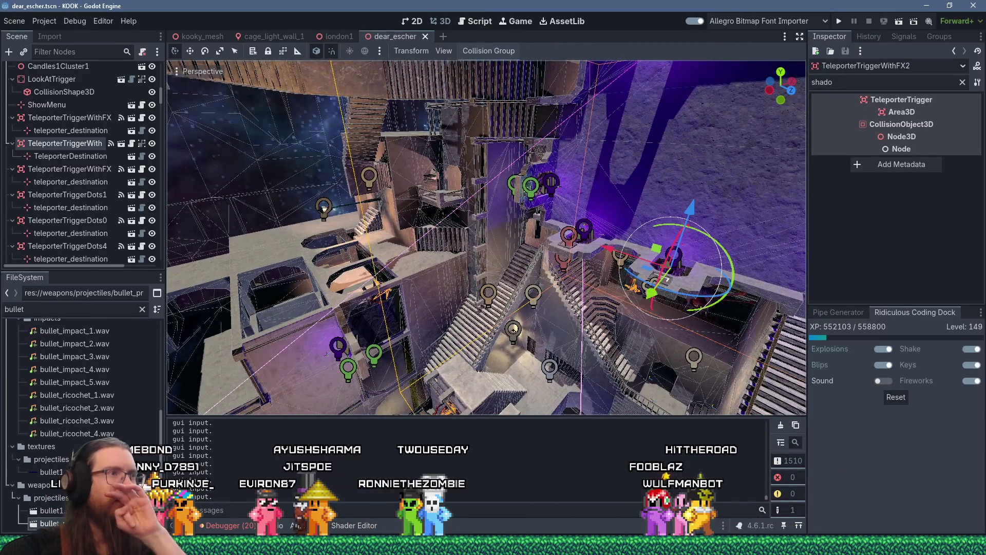
mouse_move(494, 401)
mouse_down()
mouse_move(734, 406)
mouse_move(611, 323)
mouse_move(585, 277)
mouse_move(547, 272)
mouse_up()
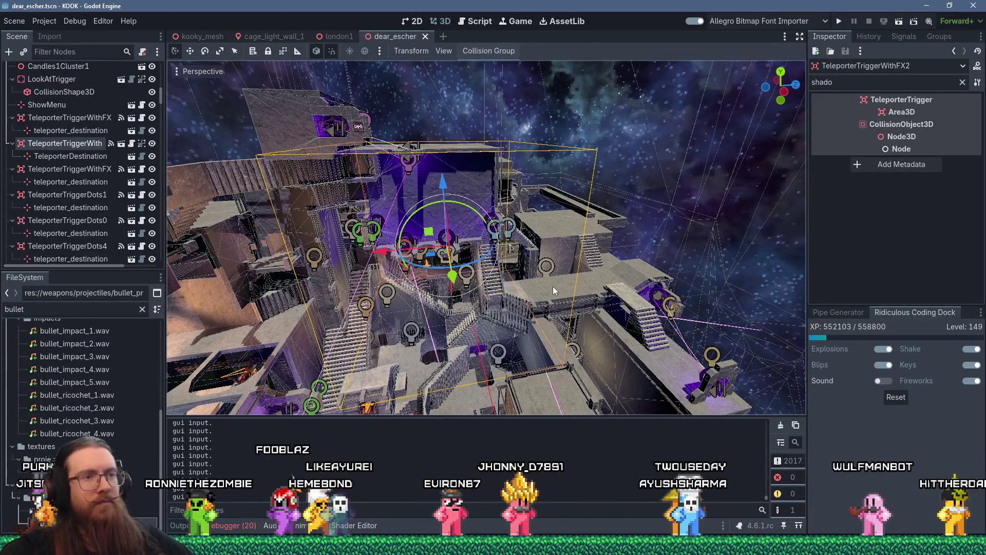
scroll(583, 323, up, 4)
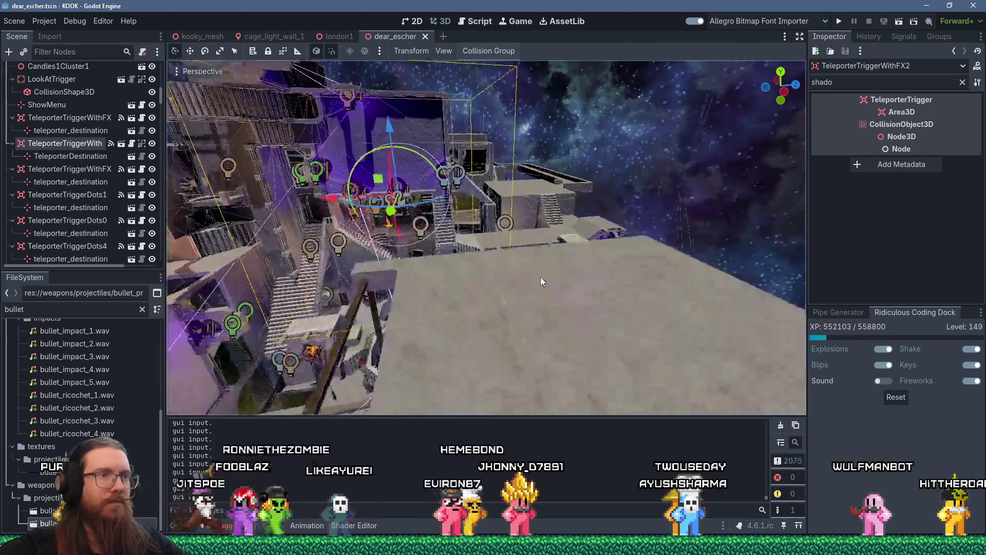
scroll(514, 283, down, 3)
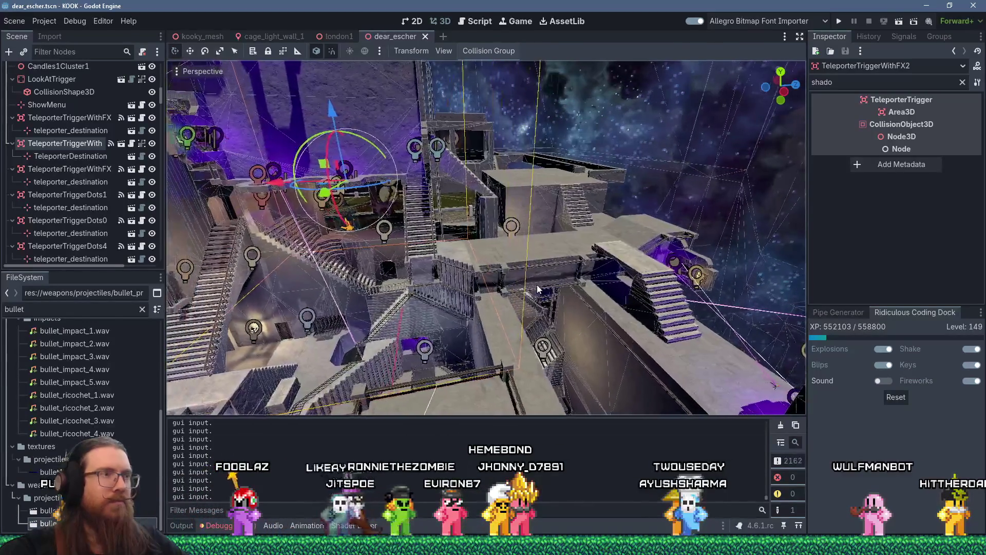
drag(527, 285, 518, 287)
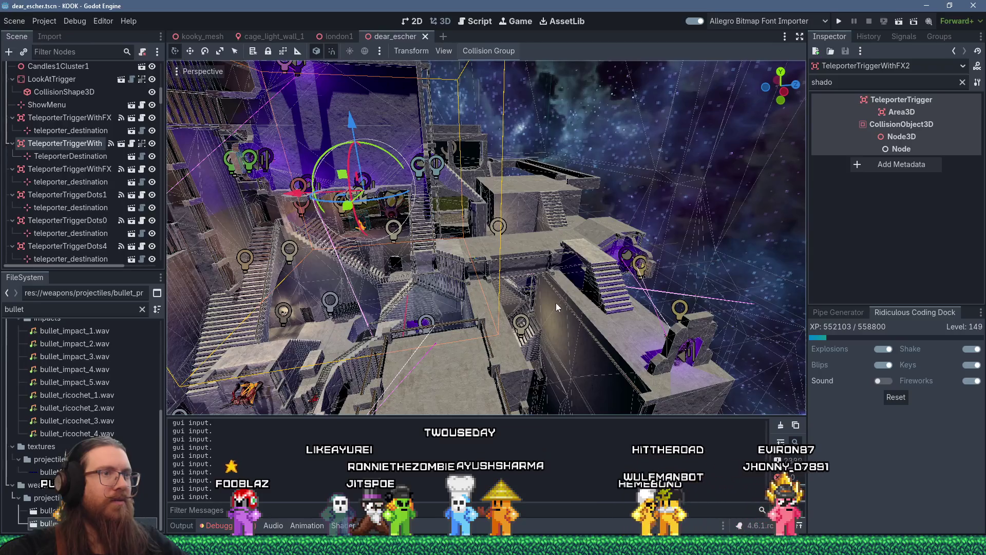
mouse_move(547, 301)
mouse_down()
mouse_move(567, 302)
mouse_move(499, 301)
mouse_move(496, 284)
mouse_move(360, 294)
mouse_move(500, 314)
mouse_move(556, 302)
mouse_move(509, 293)
mouse_move(531, 314)
mouse_up()
scroll(527, 295, up, 3)
mouse_move(582, 266)
mouse_down()
mouse_move(511, 241)
mouse_move(483, 252)
mouse_move(565, 254)
mouse_move(554, 256)
mouse_up()
scroll(483, 252, up, 2)
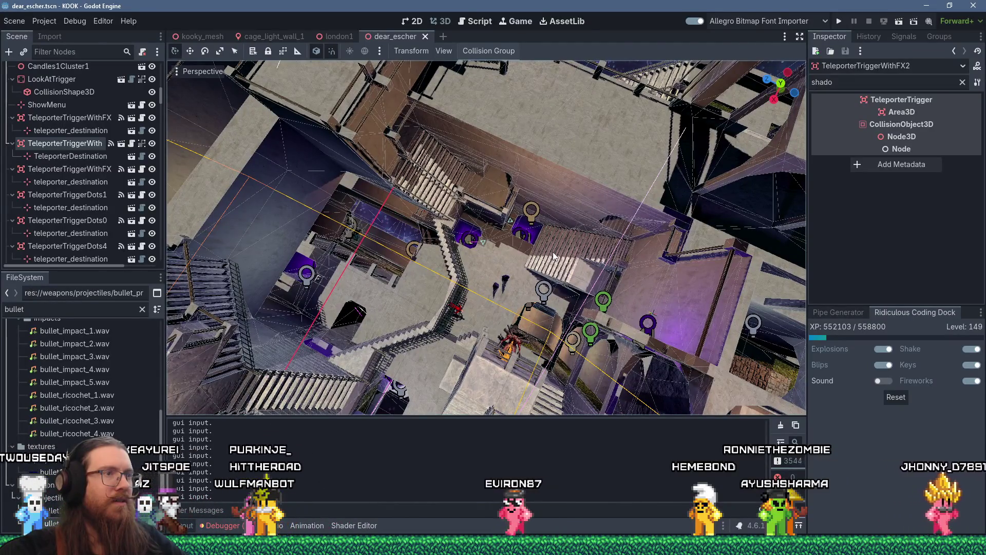
drag(555, 256, 580, 250)
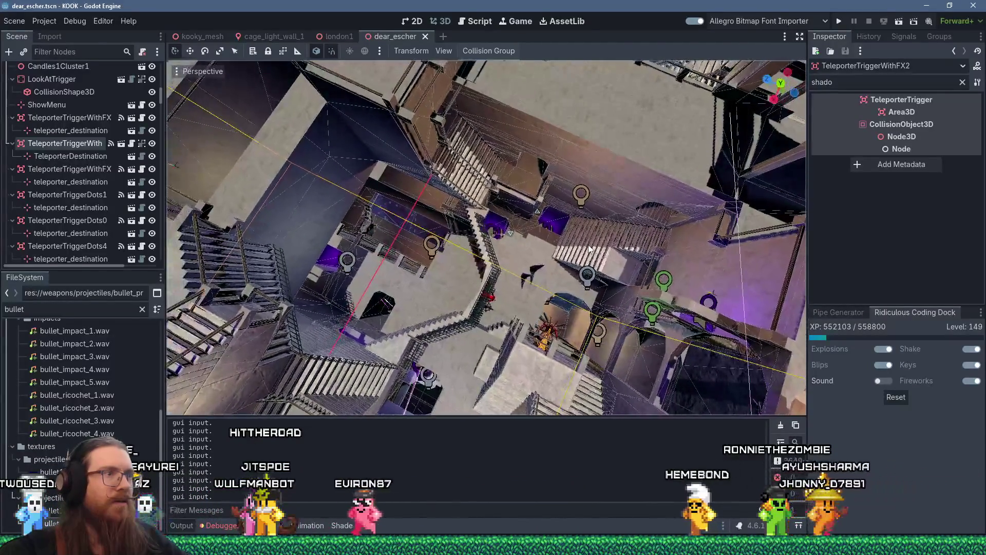
scroll(586, 251, down, 3)
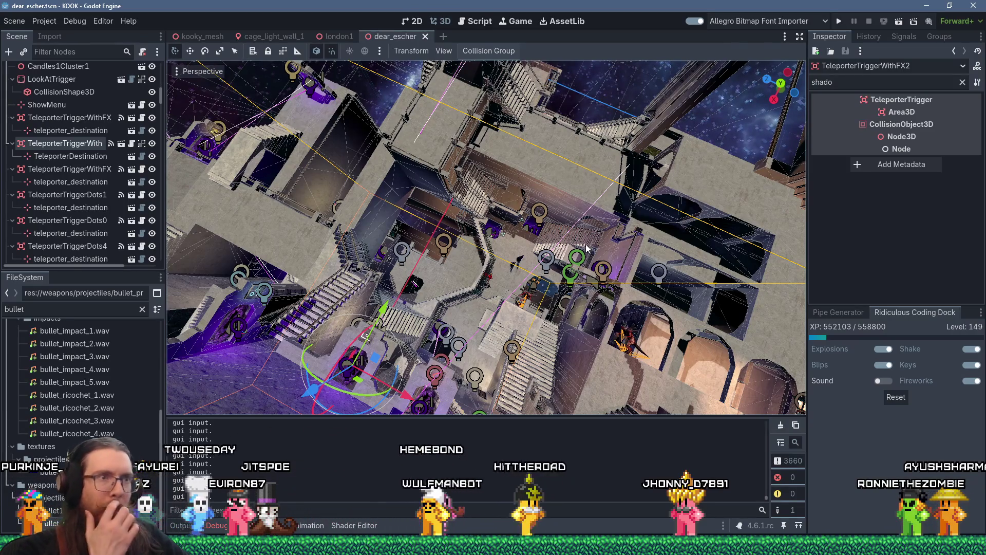
scroll(586, 249, up, 10)
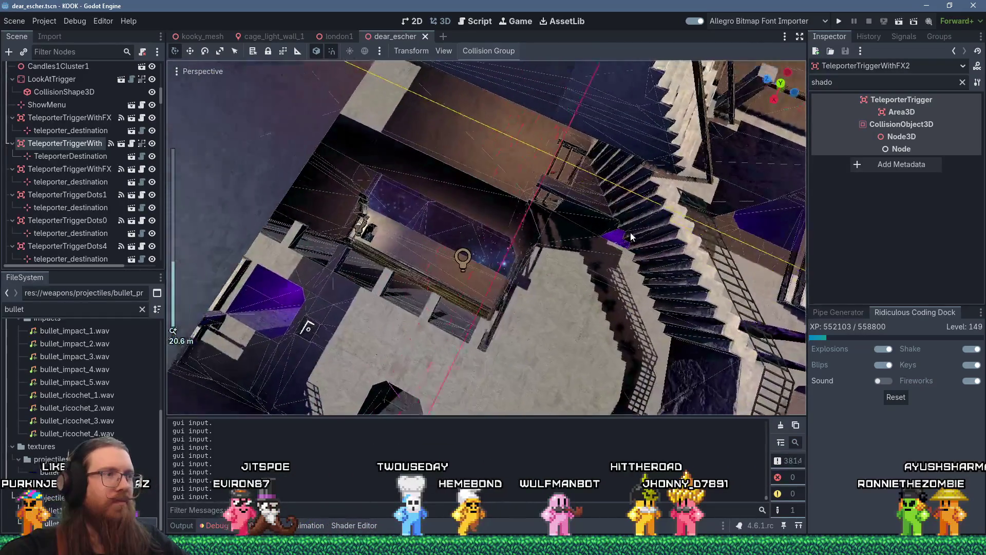
mouse_move(631, 233)
mouse_down()
mouse_move(452, 118)
mouse_move(395, 96)
mouse_up()
scroll(395, 118, down, 12)
scroll(392, 143, up, 6)
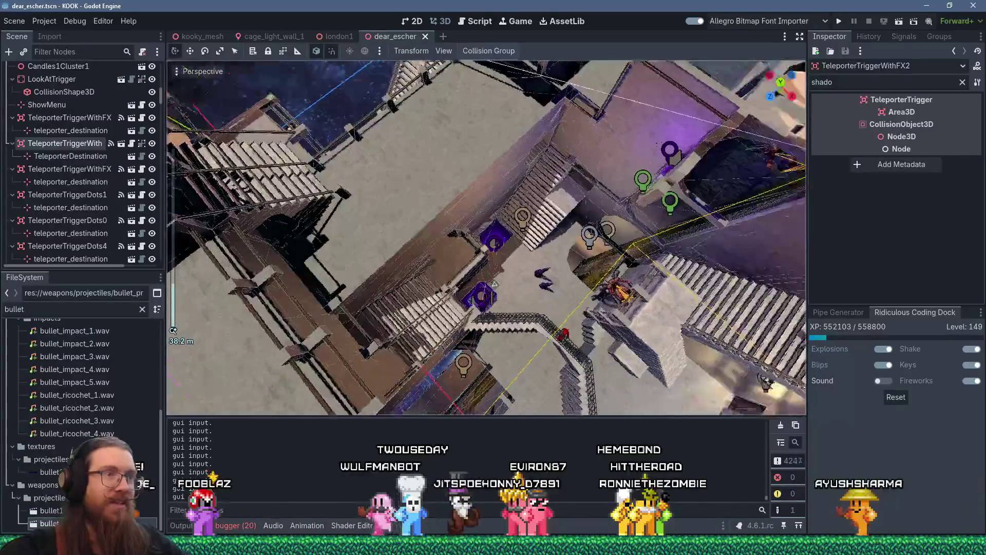
mouse_move(393, 144)
mouse_down()
mouse_move(564, 164)
mouse_move(458, 245)
mouse_move(707, 212)
mouse_up()
mouse_move(470, 255)
mouse_down()
mouse_move(405, 177)
mouse_move(525, 218)
mouse_move(424, 206)
mouse_up()
scroll(468, 238, up, 5)
scroll(469, 238, down, 5)
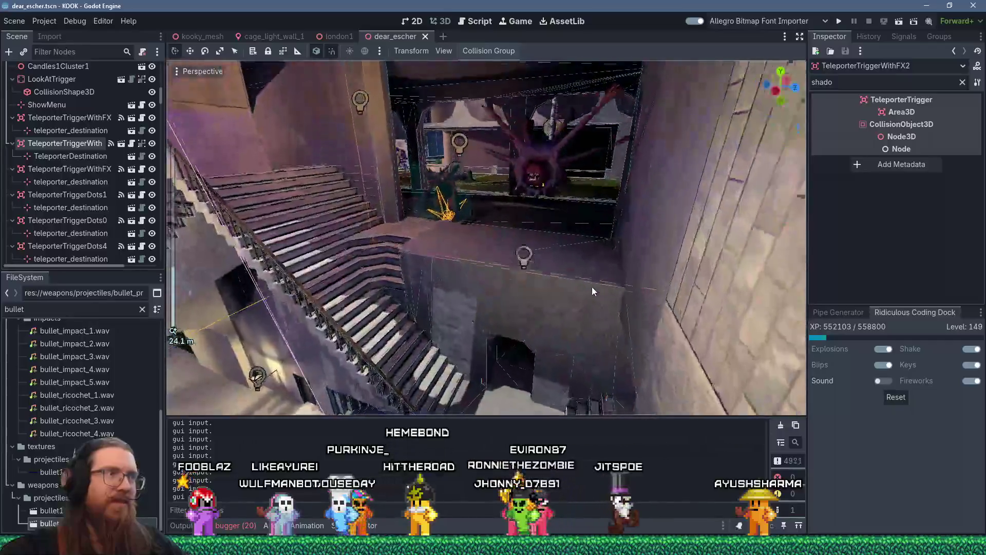
mouse_move(544, 228)
mouse_down()
mouse_move(607, 345)
mouse_move(568, 254)
mouse_move(332, 149)
mouse_move(682, 330)
mouse_move(630, 350)
mouse_move(586, 255)
mouse_move(451, 83)
mouse_move(216, 129)
mouse_move(787, 143)
mouse_move(615, 179)
mouse_move(571, 146)
mouse_move(484, 199)
mouse_move(474, 165)
mouse_move(529, 145)
mouse_move(509, 172)
mouse_move(554, 147)
mouse_move(638, 132)
mouse_move(661, 139)
mouse_up()
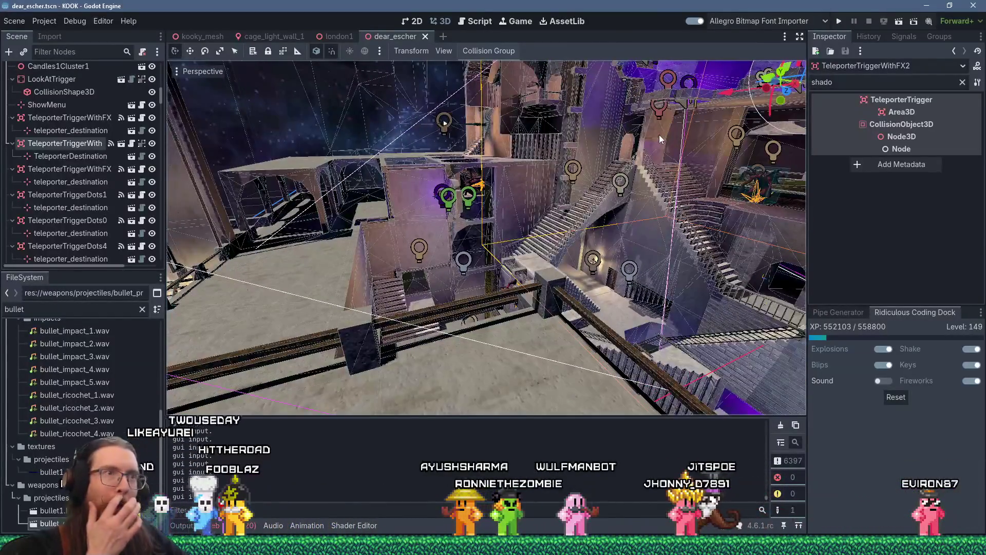
mouse_move(660, 135)
mouse_down()
mouse_move(666, 91)
mouse_move(526, 199)
mouse_move(547, 186)
mouse_move(515, 196)
mouse_move(529, 183)
mouse_move(519, 211)
mouse_move(561, 208)
mouse_up()
scroll(666, 92, down, 5)
scroll(527, 198, up, 4)
scroll(519, 212, down, 2)
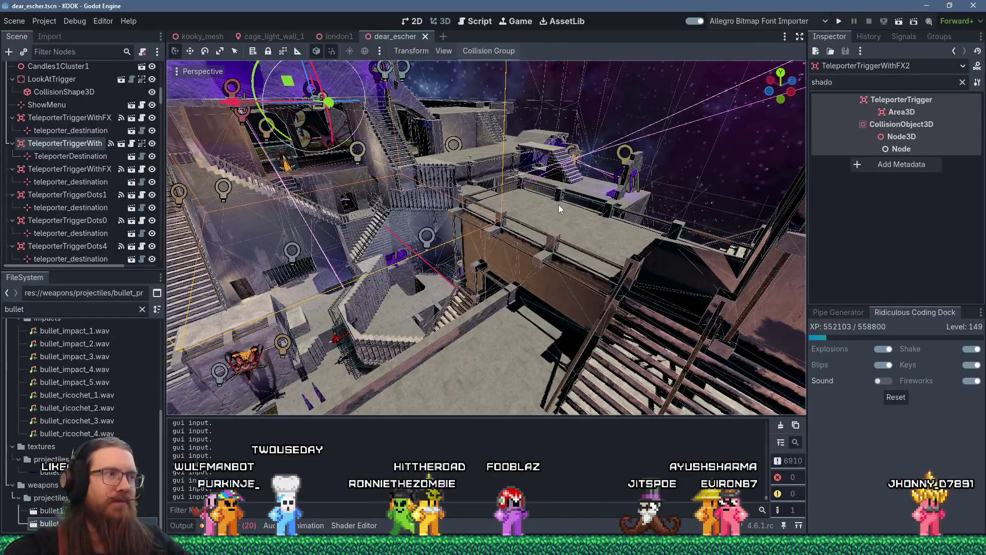
drag(559, 208, 608, 271)
scroll(628, 257, up, 5)
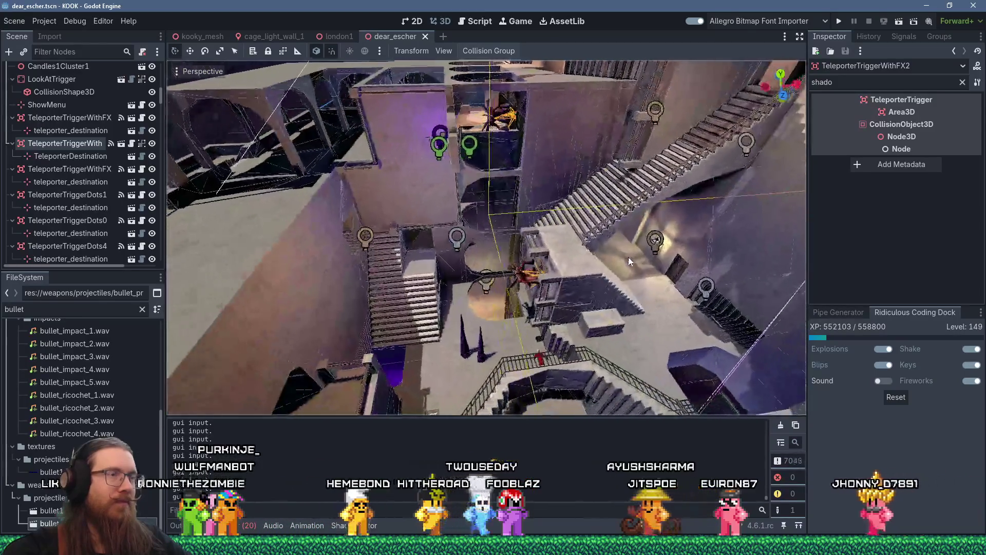
scroll(689, 255, up, 5)
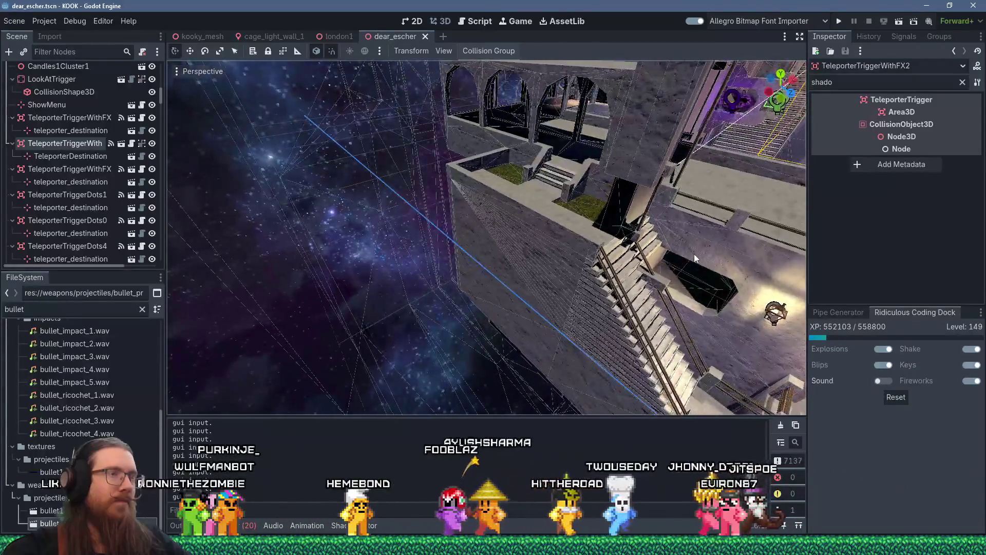
scroll(671, 247, up, 3)
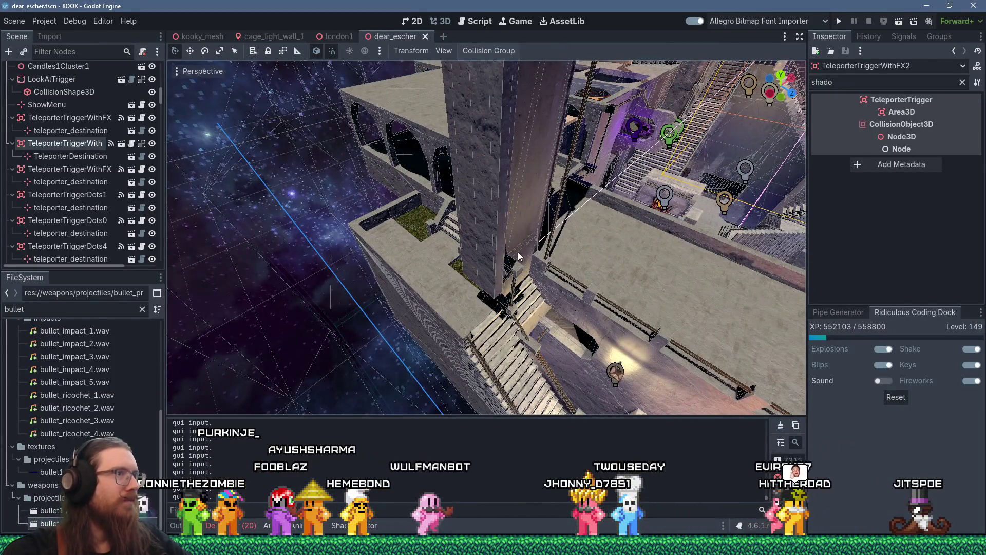
scroll(518, 253, up, 8)
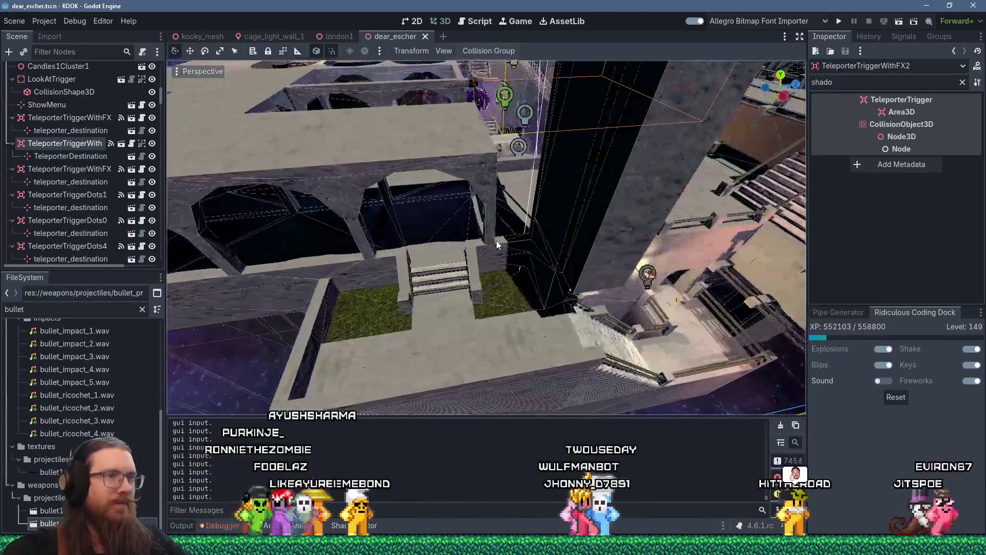
scroll(497, 245, up, 2)
scroll(496, 241, up, 3)
scroll(496, 242, up, 2)
scroll(504, 240, up, 4)
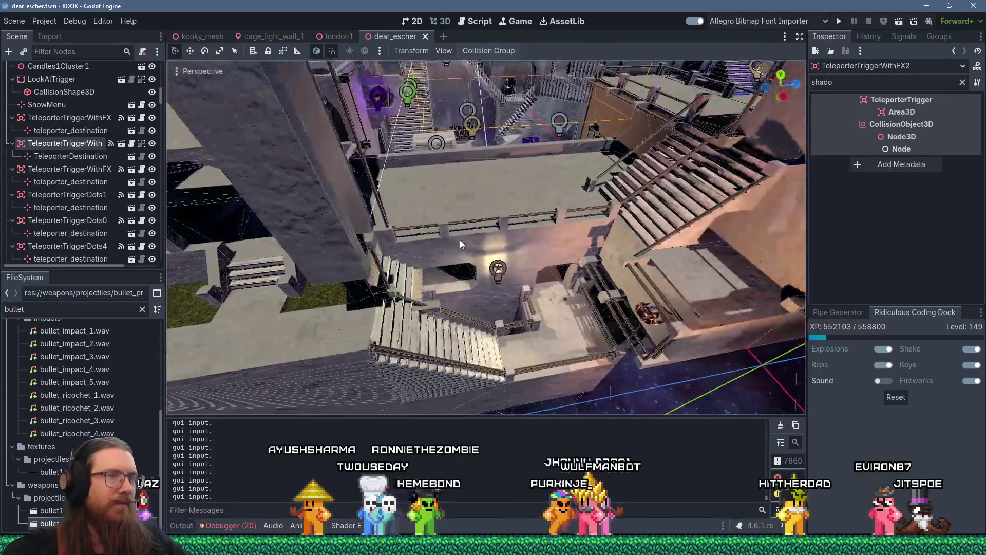
scroll(460, 240, up, 3)
scroll(451, 242, up, 2)
scroll(462, 247, up, 3)
scroll(478, 262, up, 4)
scroll(489, 279, up, 2)
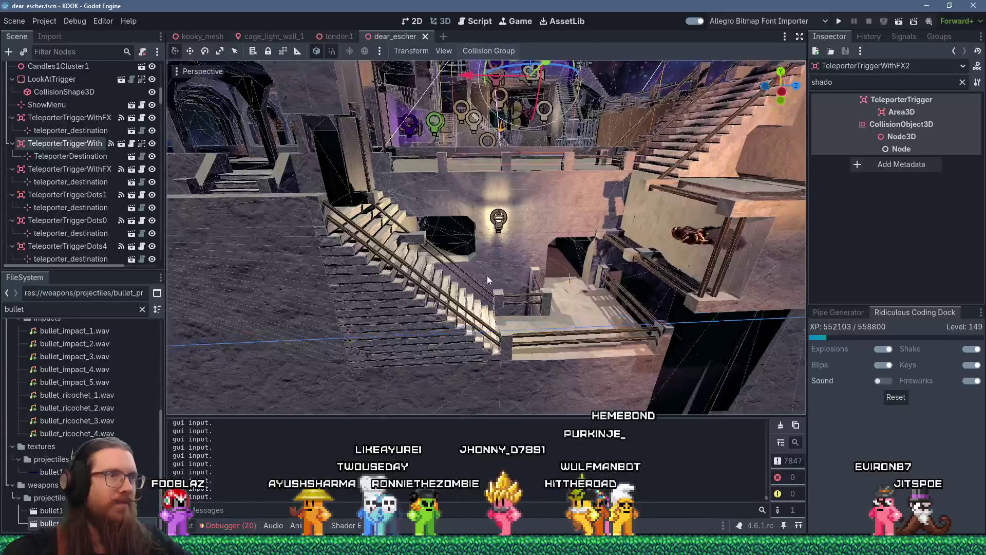
scroll(485, 277, down, 6)
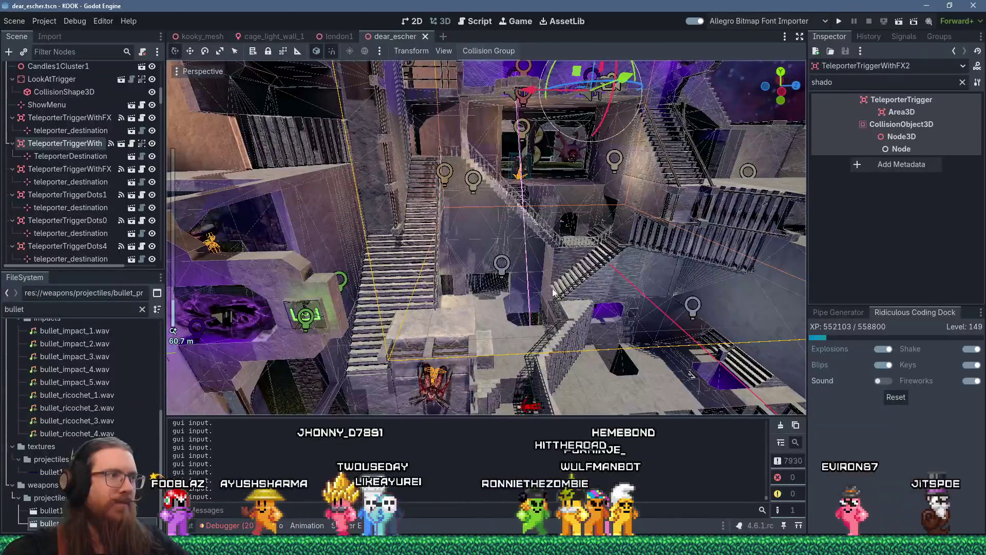
mouse_move(517, 247)
mouse_down()
mouse_move(530, 256)
mouse_move(520, 269)
mouse_up()
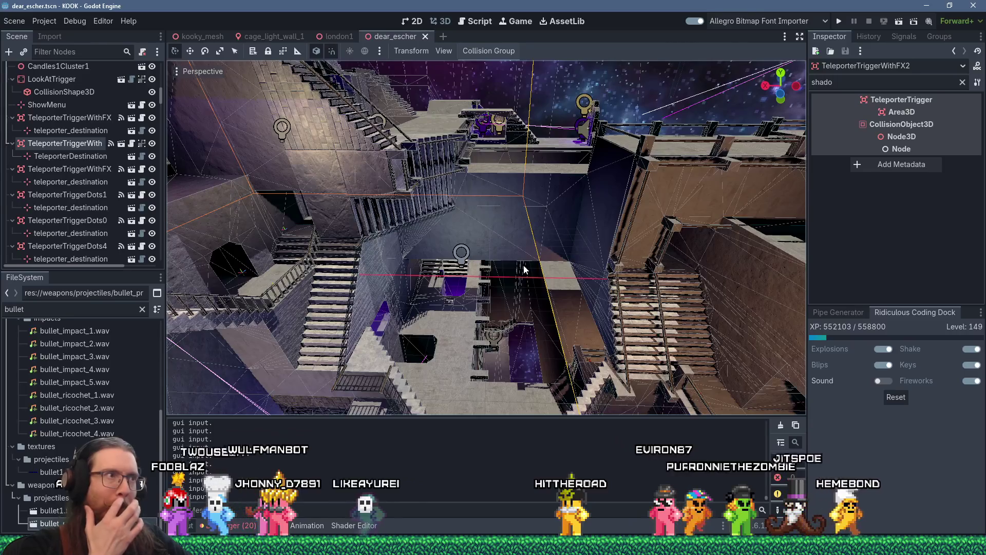
scroll(524, 265, up, 5)
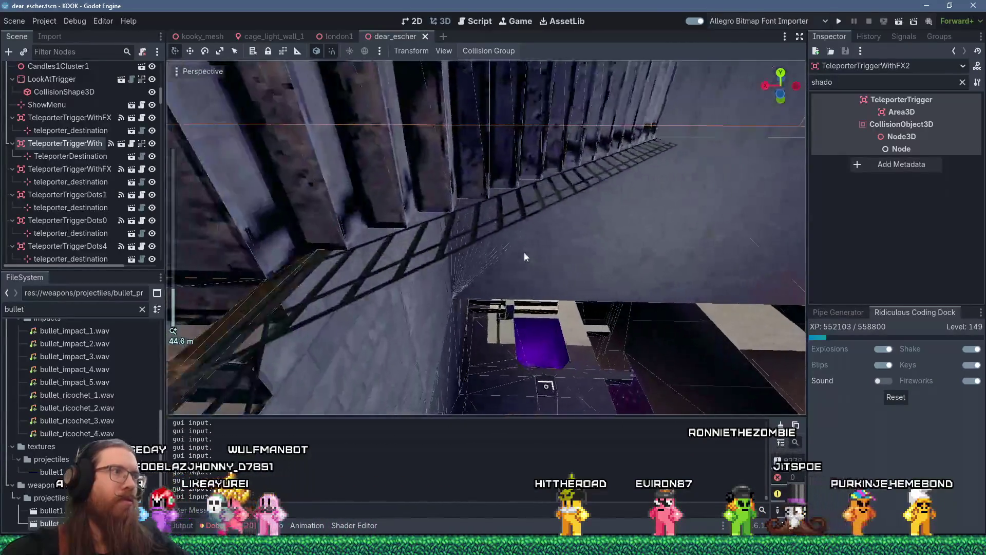
scroll(544, 261, down, 3)
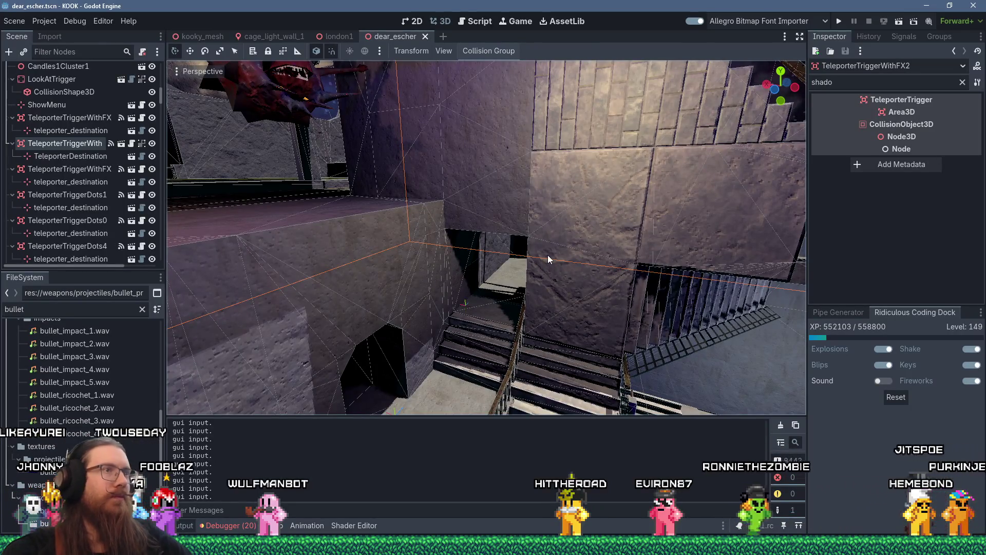
scroll(549, 265, down, 5)
mouse_move(652, 287)
mouse_down()
mouse_move(627, 274)
mouse_move(556, 292)
mouse_up()
scroll(556, 292, down, 6)
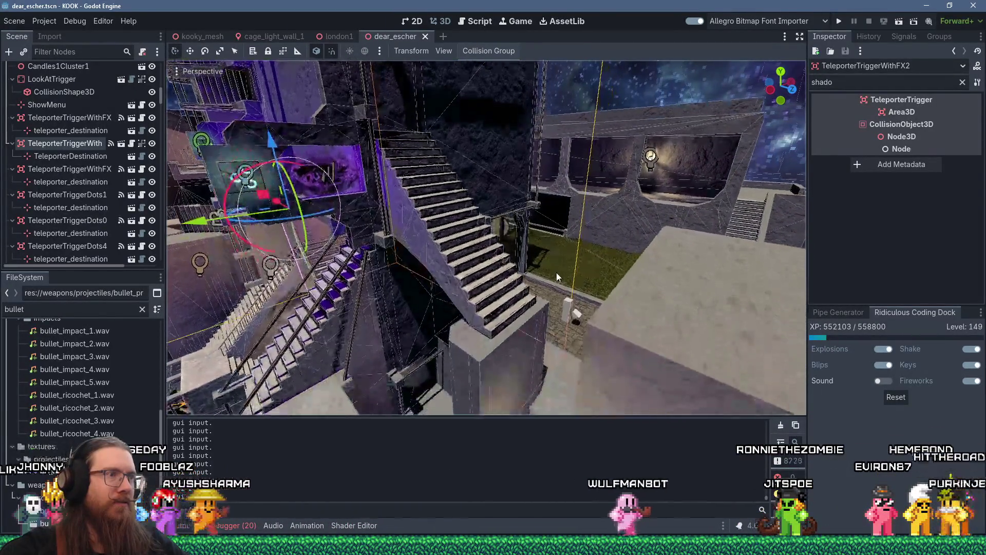
scroll(620, 276, up, 6)
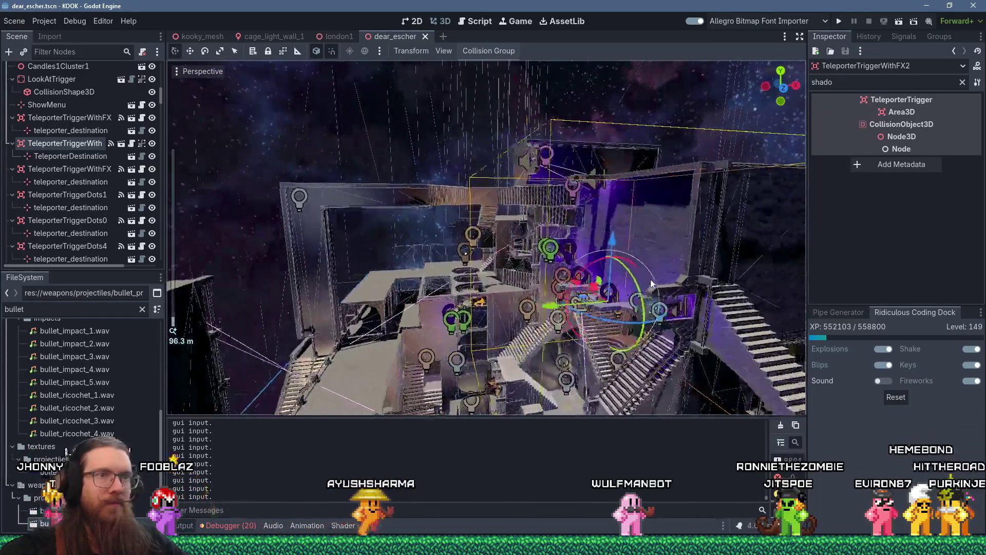
scroll(614, 233, down, 4)
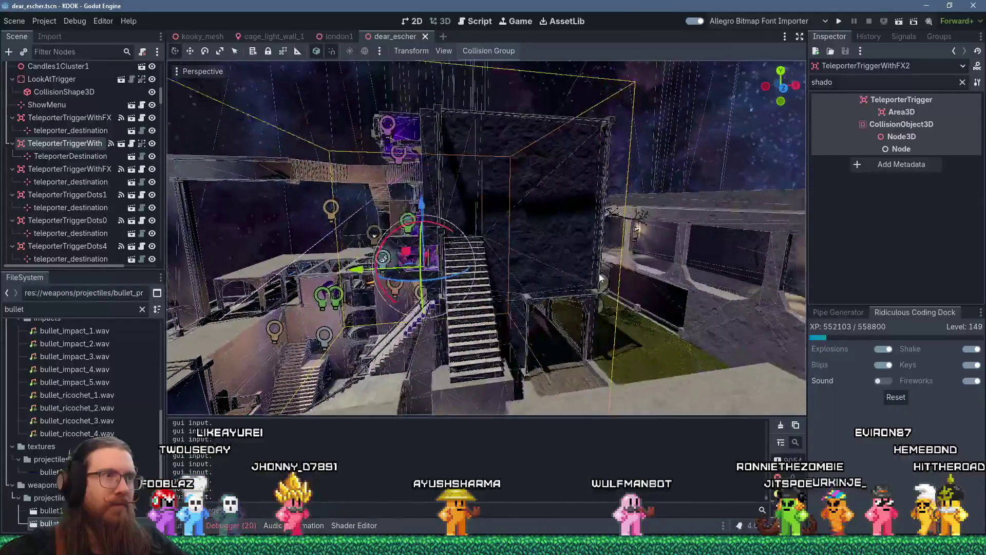
mouse_move(599, 273)
mouse_down()
mouse_move(633, 268)
mouse_move(491, 265)
mouse_move(693, 201)
mouse_move(487, 269)
mouse_move(511, 279)
mouse_move(489, 276)
mouse_move(495, 291)
mouse_move(514, 278)
mouse_up()
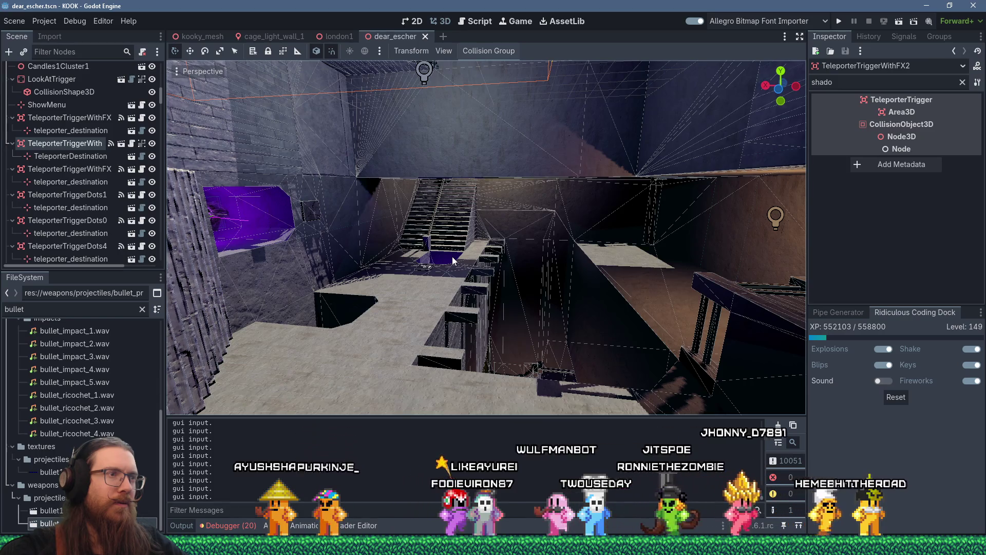
Step: Fly the Godot view toward the tall pillars, then switch to dear_escher.map in TrenchBroom
key(w)
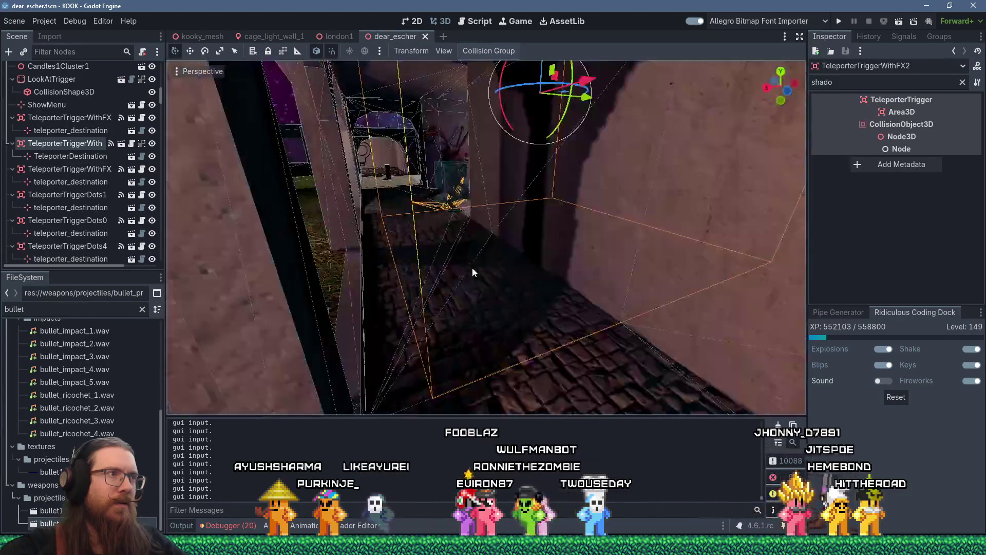
key(w)
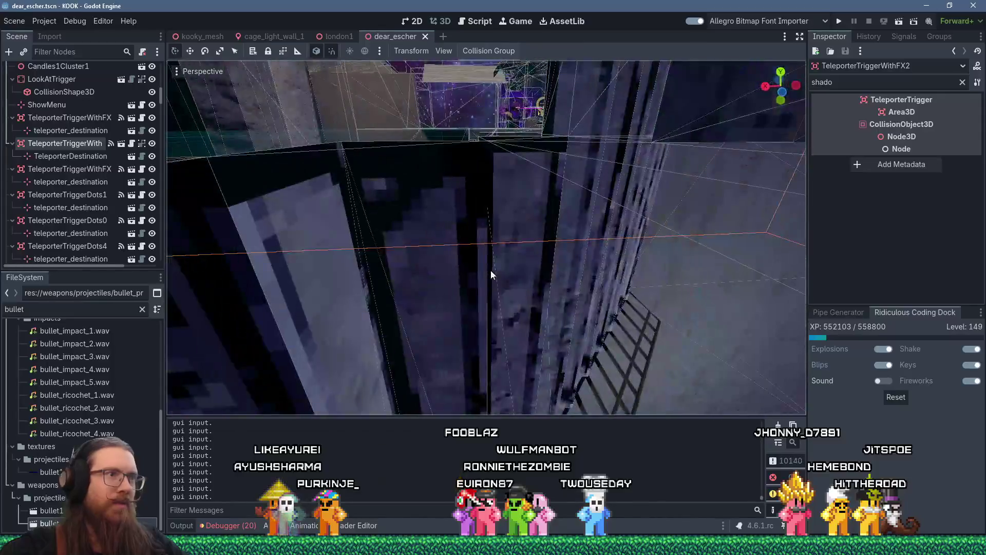
key(alt+Tab)
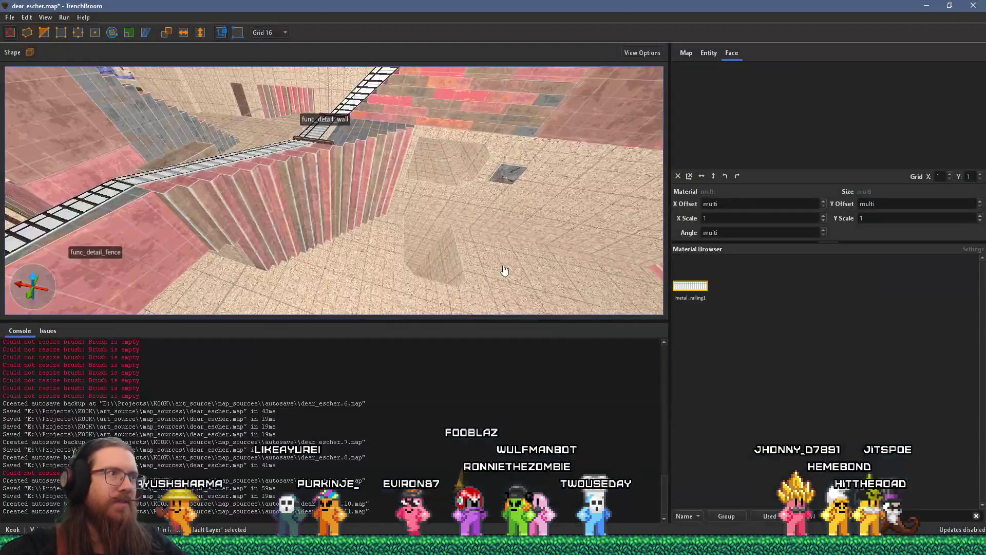
mouse_move(504, 270)
mouse_down()
mouse_move(431, 248)
mouse_move(504, 253)
mouse_move(463, 216)
mouse_move(302, 237)
mouse_move(493, 166)
mouse_move(430, 223)
mouse_move(461, 186)
mouse_move(405, 269)
mouse_move(411, 277)
mouse_up()
mouse_move(360, 257)
mouse_down()
mouse_move(347, 226)
mouse_move(382, 169)
mouse_move(488, 193)
mouse_move(355, 229)
mouse_move(333, 220)
mouse_move(355, 209)
mouse_move(305, 257)
mouse_move(319, 223)
mouse_move(301, 276)
mouse_move(318, 276)
mouse_move(258, 269)
mouse_move(396, 252)
mouse_move(540, 271)
mouse_move(499, 310)
mouse_move(444, 273)
mouse_move(392, 269)
mouse_move(405, 280)
mouse_move(388, 182)
mouse_move(358, 293)
mouse_move(288, 193)
mouse_up()
Step: Fly to the blue SKIP wall by the stair pit and draw a small new brush on it
drag(329, 271, 278, 154)
mouse_move(372, 177)
mouse_down()
mouse_move(430, 205)
mouse_move(292, 179)
mouse_move(56, 205)
mouse_move(125, 206)
mouse_up()
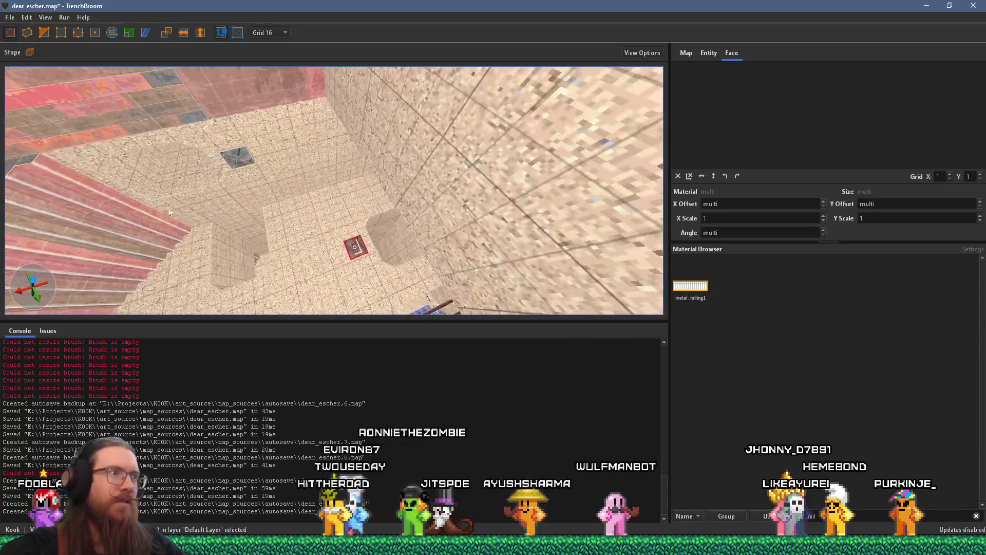
mouse_move(337, 263)
mouse_down()
mouse_move(378, 146)
mouse_move(407, 159)
mouse_move(516, 152)
mouse_move(480, 194)
mouse_move(350, 221)
mouse_move(428, 224)
mouse_move(459, 252)
mouse_move(340, 183)
mouse_move(505, 227)
mouse_move(506, 216)
mouse_move(494, 254)
mouse_move(407, 225)
mouse_move(311, 251)
mouse_move(328, 206)
mouse_move(335, 263)
mouse_move(373, 199)
mouse_move(337, 212)
mouse_move(375, 245)
mouse_up()
mouse_move(445, 236)
mouse_down()
mouse_move(359, 190)
mouse_move(300, 101)
mouse_move(420, 227)
mouse_move(390, 203)
mouse_move(408, 175)
mouse_move(412, 256)
mouse_move(407, 243)
mouse_move(330, 190)
mouse_up()
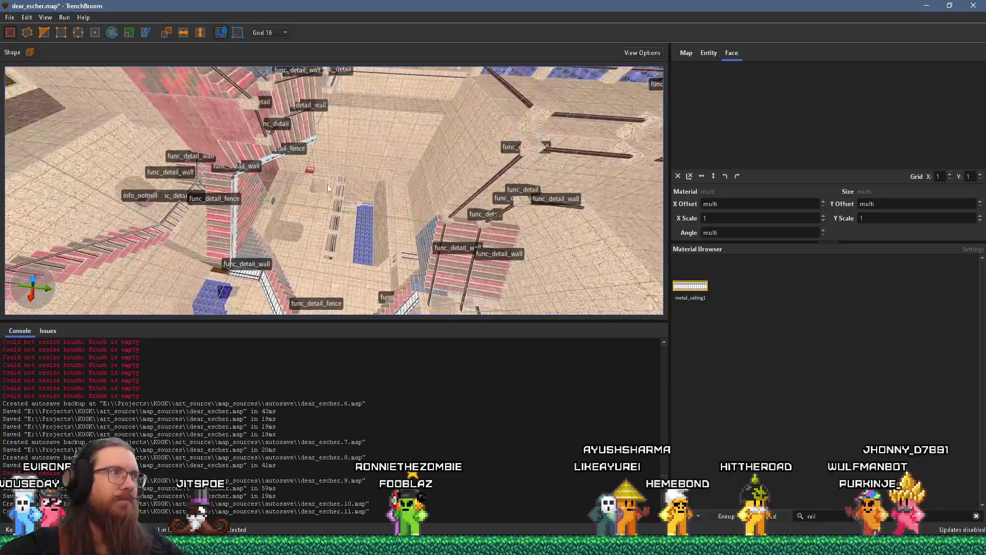
mouse_move(427, 224)
mouse_down()
mouse_move(374, 216)
mouse_move(411, 206)
mouse_move(434, 225)
mouse_move(394, 206)
mouse_up()
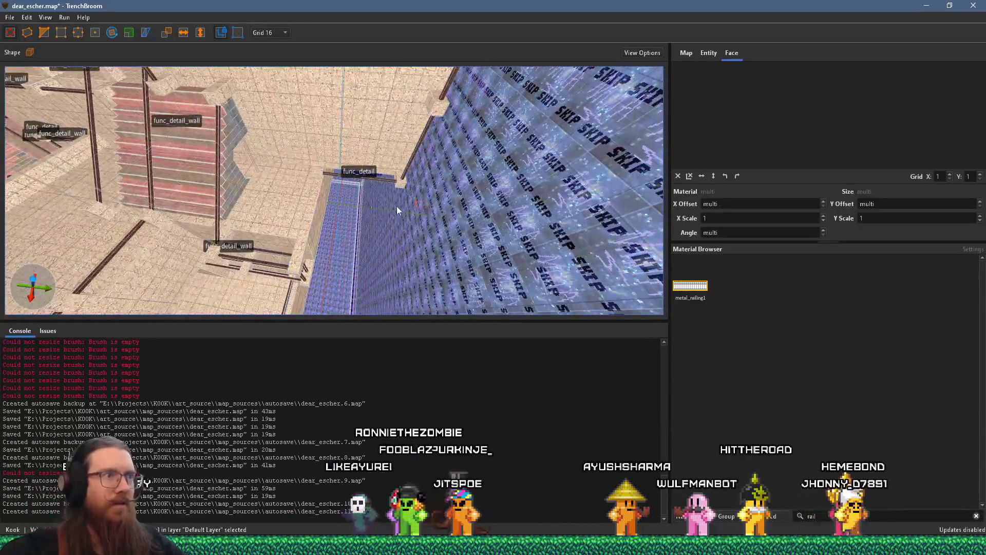
drag(373, 241, 377, 245)
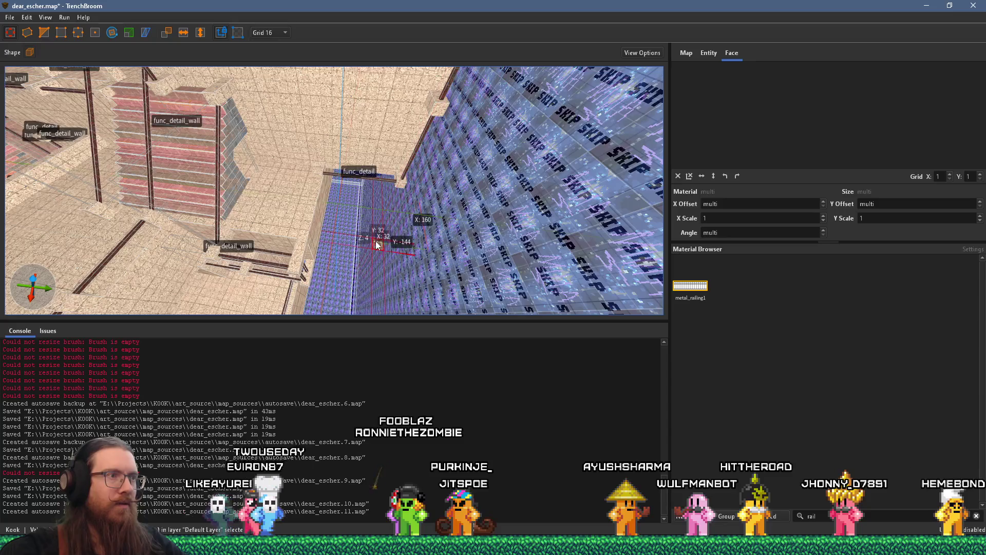
mouse_move(603, 266)
mouse_down()
mouse_move(226, 215)
mouse_move(288, 223)
mouse_move(357, 204)
mouse_move(287, 216)
mouse_move(398, 209)
mouse_move(208, 178)
mouse_move(419, 231)
mouse_up()
mouse_move(349, 246)
mouse_down()
mouse_move(339, 229)
mouse_move(568, 229)
mouse_move(291, 143)
mouse_move(336, 198)
mouse_move(325, 209)
mouse_move(345, 194)
mouse_move(341, 237)
mouse_move(307, 235)
mouse_move(391, 104)
mouse_move(355, 134)
mouse_move(327, 4)
mouse_up()
Step: Select the shaft's bottom face and the pillar's vertical face to inspect the concrete walls
click(340, 233)
mouse_move(308, 129)
mouse_down()
mouse_move(342, 129)
mouse_move(374, 15)
mouse_move(288, 213)
mouse_move(348, 22)
mouse_up()
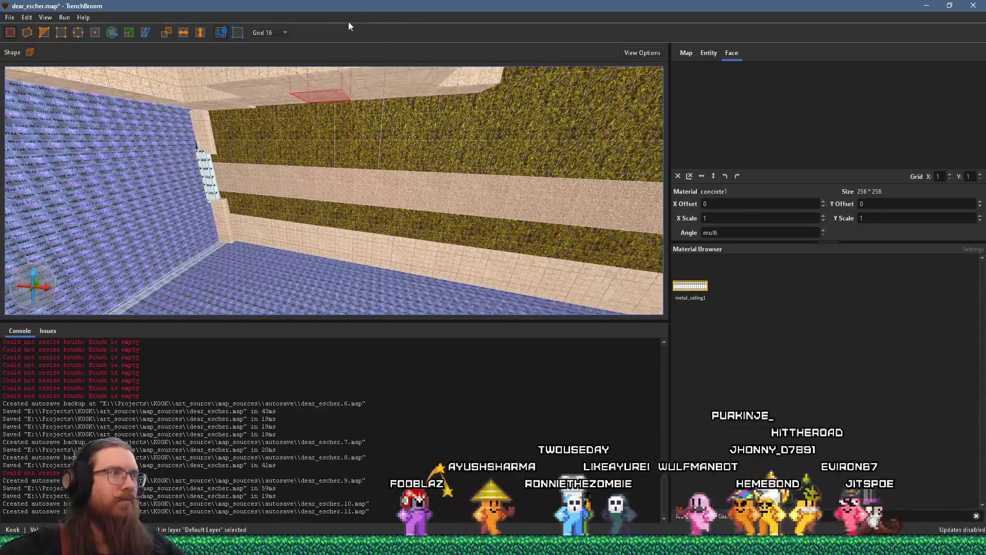
mouse_move(333, 149)
mouse_down()
mouse_move(389, 119)
mouse_move(358, 166)
mouse_move(386, 85)
mouse_move(441, 177)
mouse_move(415, 125)
mouse_move(284, 133)
mouse_move(263, 178)
mouse_move(361, 120)
mouse_move(214, 206)
mouse_move(292, 241)
mouse_move(384, 183)
mouse_move(368, 227)
mouse_move(308, 155)
mouse_move(333, 195)
mouse_move(480, 189)
mouse_move(391, 104)
mouse_move(333, 108)
mouse_move(396, 127)
mouse_move(345, 134)
mouse_move(356, 113)
mouse_move(300, 186)
mouse_move(304, 218)
mouse_move(275, 239)
mouse_move(326, 243)
mouse_move(340, 216)
mouse_move(304, 193)
mouse_move(256, 244)
mouse_up()
shift+click(256, 259)
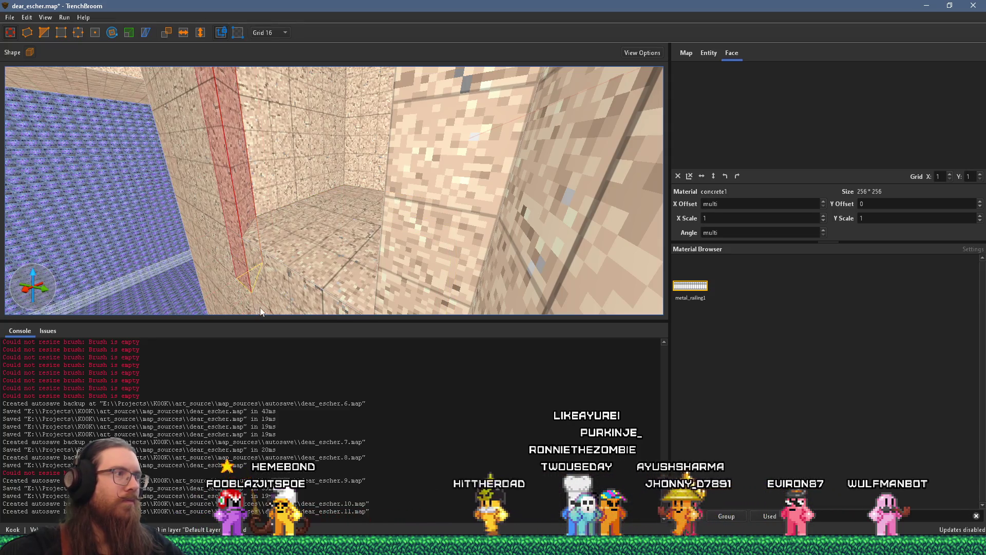
Step: Select the tall wall brush and resize it to an X 240, Y 96, Z 160 block
mouse_move(260, 109)
mouse_down()
mouse_move(276, 170)
mouse_move(318, 148)
mouse_move(323, 174)
mouse_up()
click(250, 189)
drag(333, 265, 373, 251)
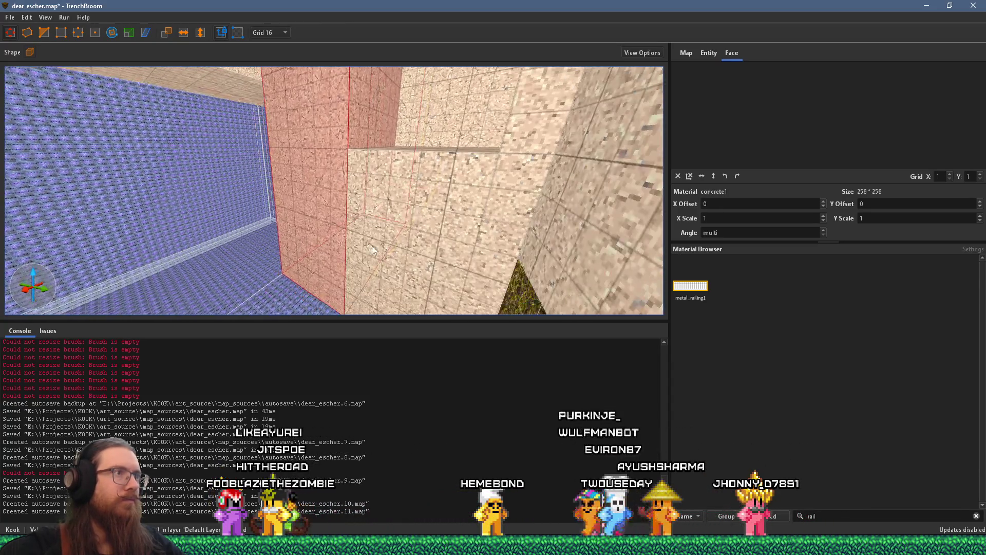
mouse_move(381, 132)
mouse_down()
mouse_move(398, 171)
mouse_move(379, 209)
mouse_move(281, 214)
mouse_move(356, 129)
mouse_move(380, 26)
mouse_move(374, 154)
mouse_move(353, 169)
mouse_move(347, 248)
mouse_move(327, 278)
mouse_up()
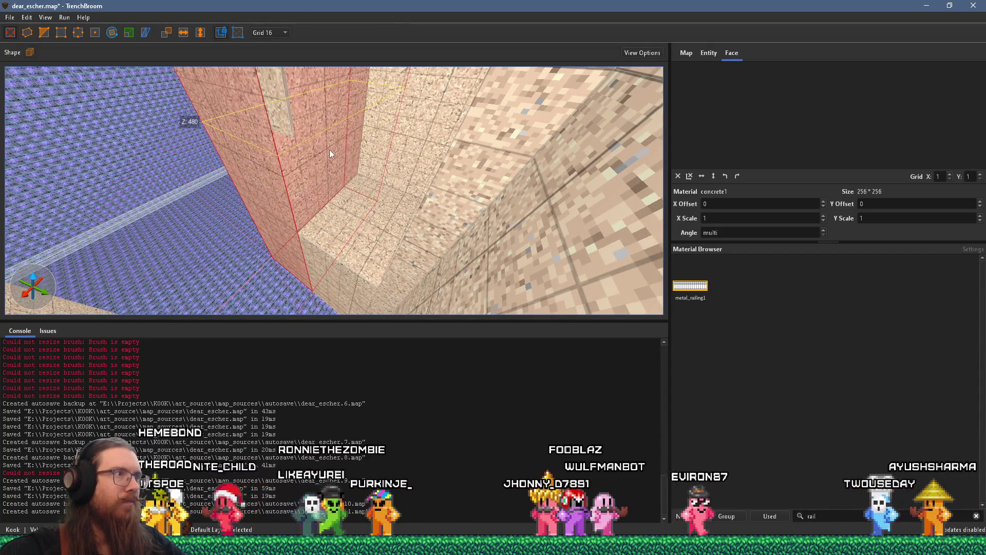
mouse_move(332, 132)
mouse_down()
mouse_move(317, 151)
mouse_move(320, 107)
mouse_move(312, 195)
mouse_move(339, 180)
mouse_move(389, 192)
mouse_move(445, 104)
mouse_move(514, 61)
mouse_move(634, 75)
mouse_move(554, 155)
mouse_move(532, 169)
mouse_move(516, 151)
mouse_move(482, 178)
mouse_move(511, 213)
mouse_move(485, 221)
mouse_up()
mouse_move(435, 252)
mouse_down()
mouse_move(383, 297)
mouse_move(395, 101)
mouse_move(315, 101)
mouse_move(378, 139)
mouse_move(338, 140)
mouse_move(398, 182)
mouse_move(409, 218)
mouse_move(542, 186)
mouse_move(443, 173)
mouse_move(362, 76)
mouse_move(455, 91)
mouse_move(421, 107)
mouse_move(422, 165)
mouse_move(403, 210)
mouse_move(365, 233)
mouse_move(376, 212)
mouse_move(360, 208)
mouse_up()
key(w)
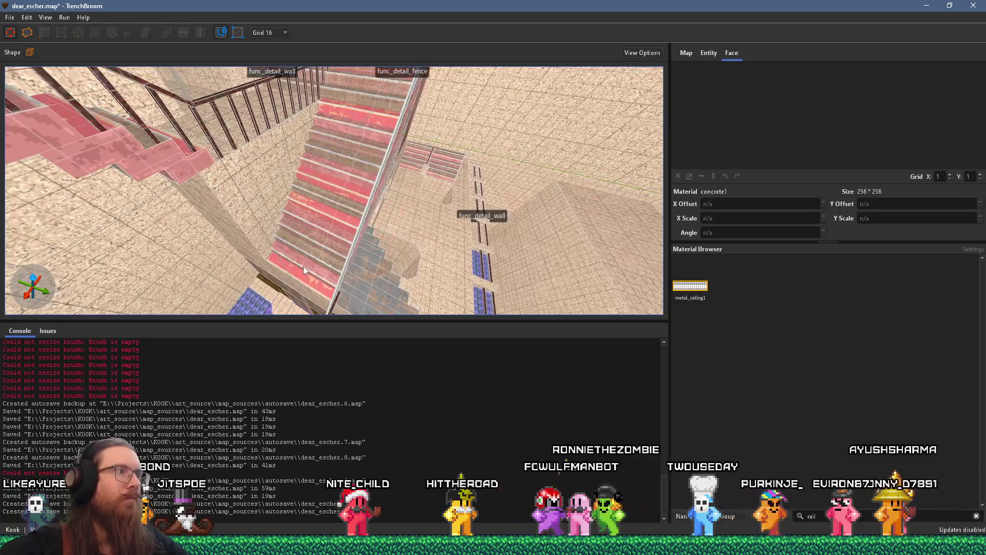
Step: Select the red staircase brushes, inspect them from several angles, and bring up the Rotate tool
click(303, 266)
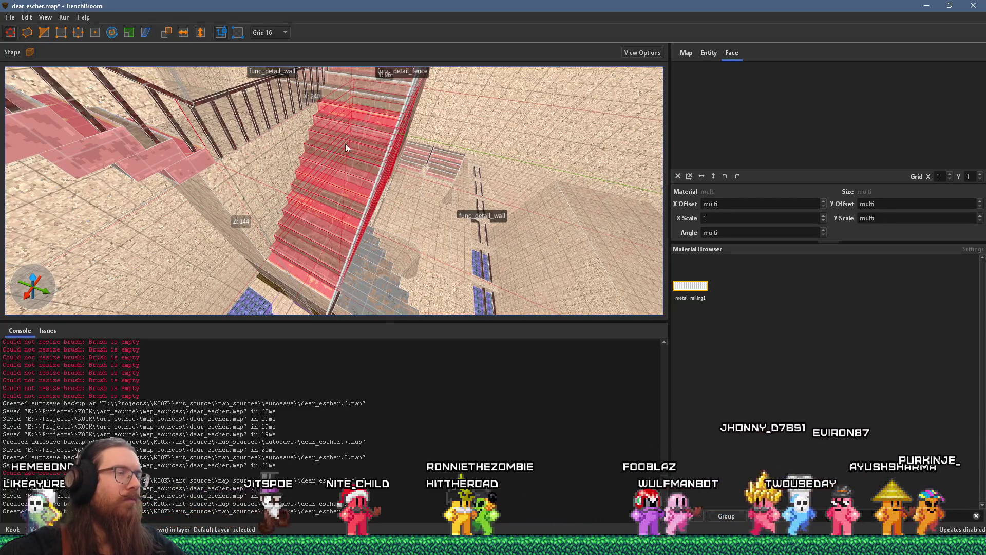
mouse_move(351, 148)
mouse_down()
mouse_move(499, 185)
mouse_move(408, 62)
mouse_move(395, 78)
mouse_move(423, 78)
mouse_move(356, 228)
mouse_move(379, 201)
mouse_move(236, 184)
mouse_move(285, 175)
mouse_up()
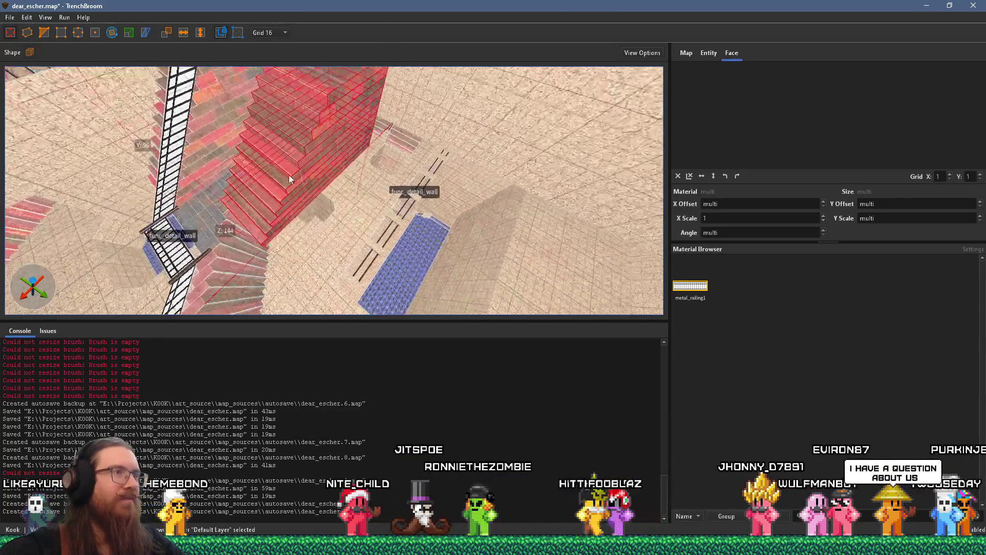
mouse_move(340, 137)
mouse_down()
mouse_move(276, 149)
mouse_move(248, 121)
mouse_up()
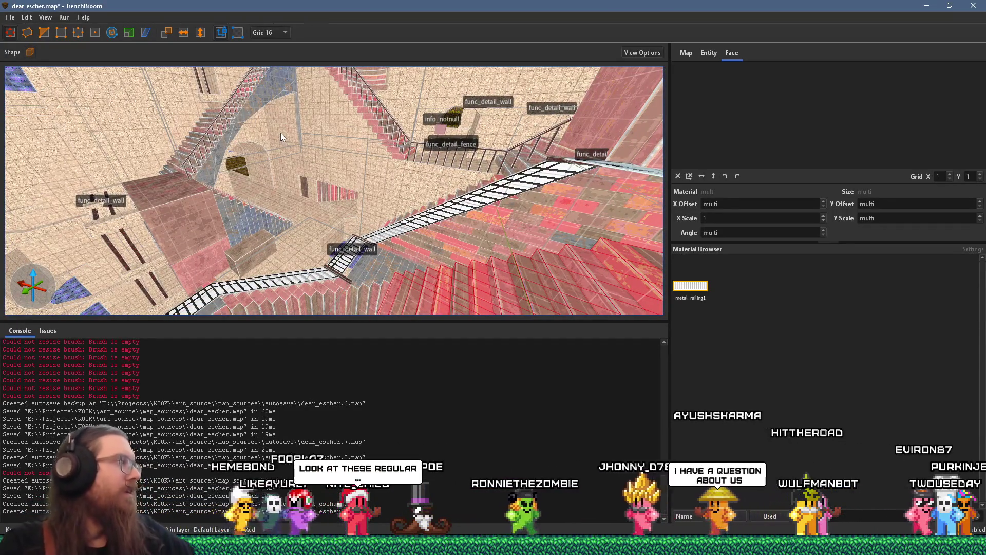
mouse_move(233, 142)
mouse_down()
mouse_move(364, 146)
mouse_move(368, 154)
mouse_up()
scroll(376, 155, down, 5)
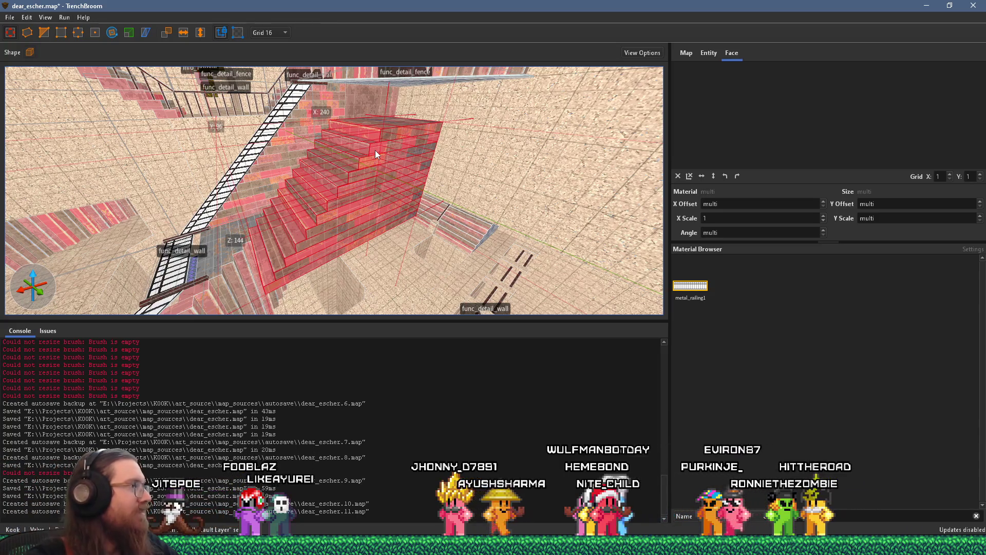
mouse_move(386, 139)
mouse_down()
mouse_move(341, 207)
mouse_move(238, 166)
mouse_move(297, 118)
mouse_move(403, 83)
mouse_move(421, 33)
mouse_move(422, 41)
mouse_up()
drag(433, 84, 411, 96)
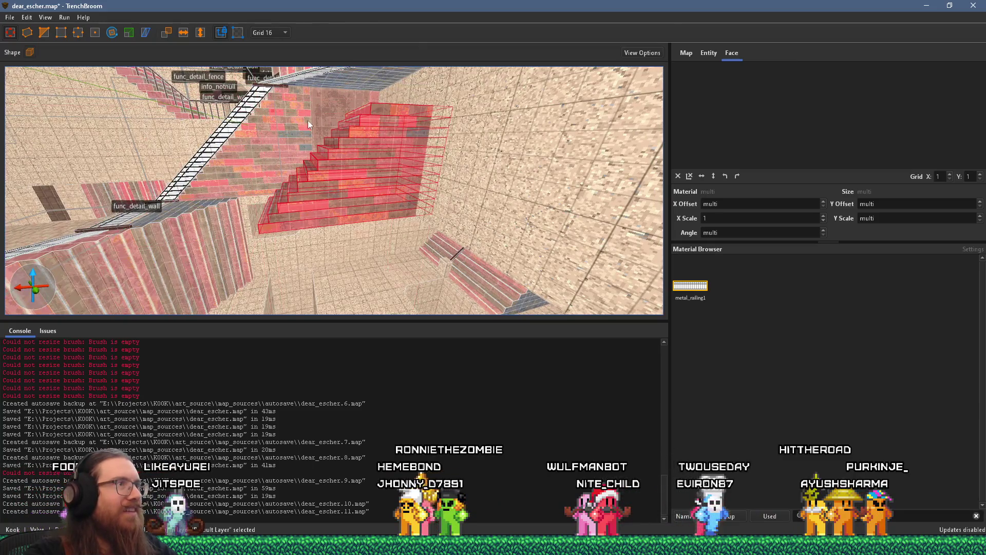
mouse_move(412, 299)
mouse_down()
mouse_move(345, 171)
mouse_move(273, 176)
mouse_up()
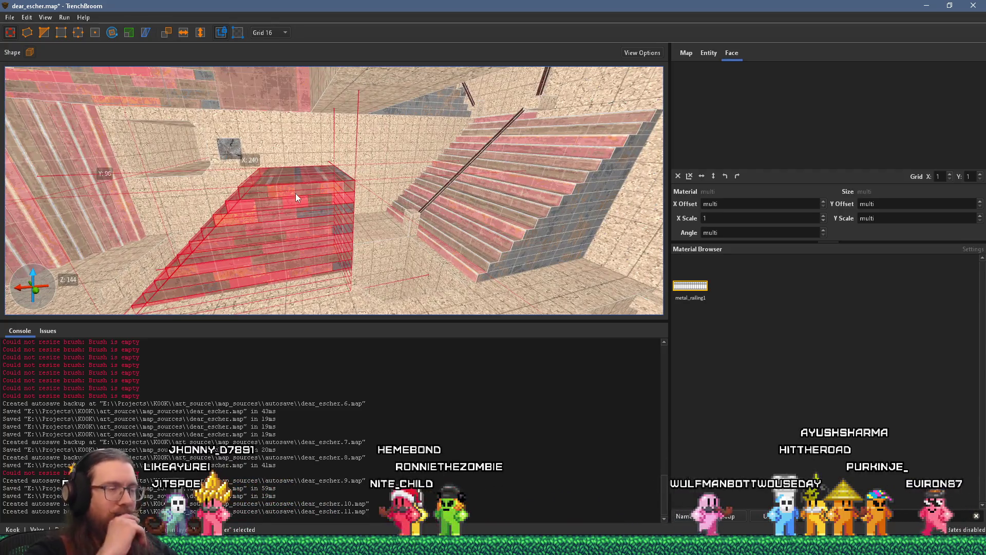
mouse_move(307, 220)
mouse_down()
mouse_move(324, 220)
mouse_move(222, 255)
mouse_move(204, 276)
mouse_up()
click(112, 32)
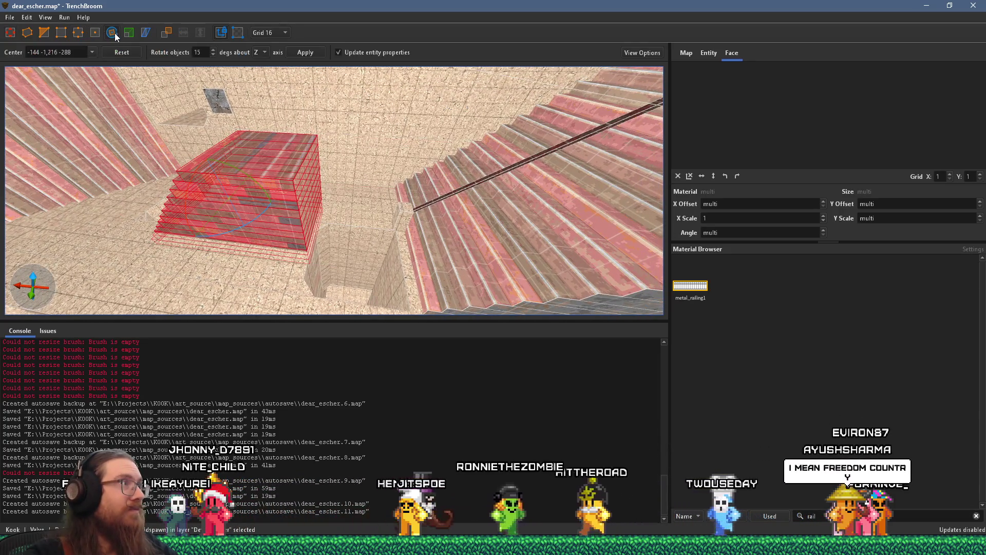
Step: Rotate the staircase brushes to a new angle with the rotate gizmo
mouse_move(245, 175)
mouse_down()
mouse_move(95, 80)
mouse_move(45, 65)
mouse_move(155, 127)
mouse_move(133, 181)
mouse_move(177, 139)
mouse_up()
drag(190, 209, 263, 24)
mouse_move(235, 135)
mouse_down()
mouse_move(208, 237)
mouse_move(267, 120)
mouse_move(386, 129)
mouse_move(514, 104)
mouse_move(599, 108)
mouse_up()
mouse_move(581, 146)
mouse_down()
mouse_move(442, 176)
mouse_move(437, 164)
mouse_up()
mouse_move(448, 120)
mouse_down()
mouse_move(386, 236)
mouse_move(349, 203)
mouse_move(373, 235)
mouse_move(371, 135)
mouse_move(353, 227)
mouse_move(333, 245)
mouse_move(355, 285)
mouse_move(361, 187)
mouse_move(334, 193)
mouse_move(319, 181)
mouse_move(323, 158)
mouse_move(332, 206)
mouse_move(315, 264)
mouse_move(404, 201)
mouse_move(366, 250)
mouse_move(302, 208)
mouse_move(240, 192)
mouse_move(290, 210)
mouse_move(287, 189)
mouse_move(315, 156)
mouse_up()
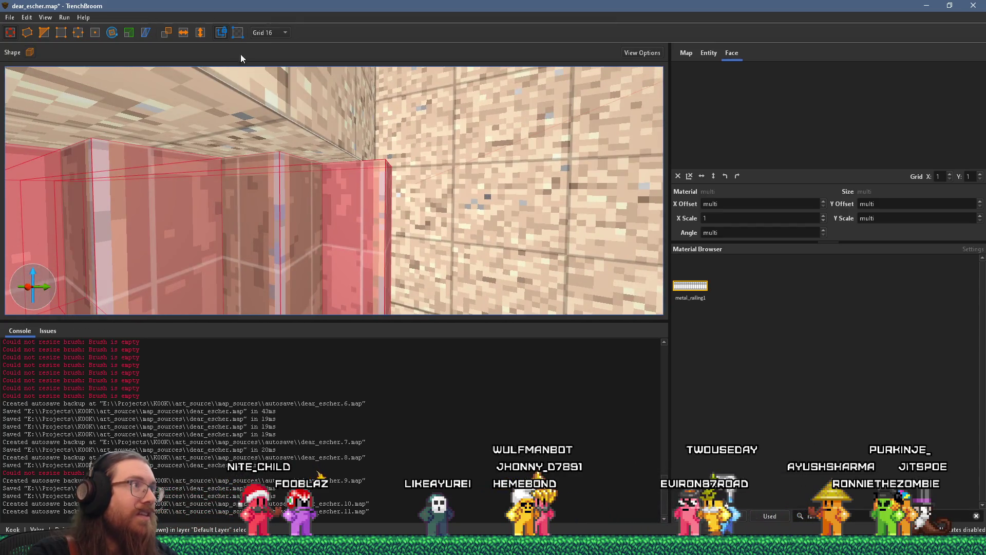
Step: Switch the grid to 4 units and call up the context menu on the selected stairs
click(262, 31)
click(265, 66)
mouse_move(272, 155)
mouse_down()
mouse_move(283, 166)
mouse_move(270, 222)
mouse_move(248, 209)
mouse_move(247, 185)
mouse_move(274, 135)
mouse_move(348, 113)
mouse_move(278, 138)
mouse_move(371, 132)
mouse_move(309, 162)
mouse_up()
right_click(309, 163)
Step: Group the selected stair brushes as 'stairs' and frame the new group with wall and floor
click(322, 170)
text(stairs)
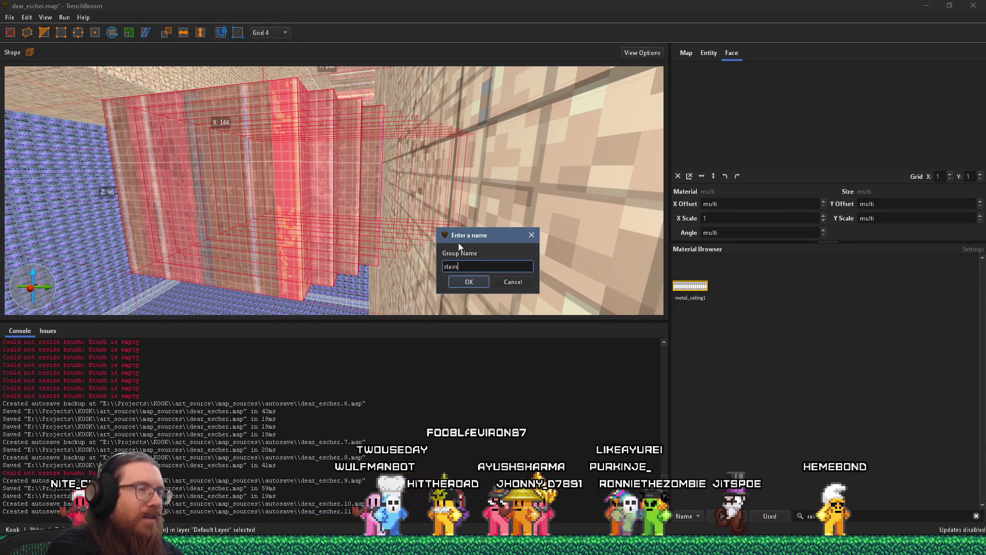
key(Return)
mouse_move(460, 248)
mouse_down()
mouse_move(333, 229)
mouse_move(355, 206)
mouse_move(434, 164)
mouse_move(415, 190)
mouse_move(316, 218)
mouse_move(395, 227)
mouse_move(431, 250)
mouse_move(358, 202)
mouse_move(394, 188)
mouse_move(302, 215)
mouse_move(332, 217)
mouse_move(330, 229)
mouse_move(233, 244)
mouse_move(260, 245)
mouse_up()
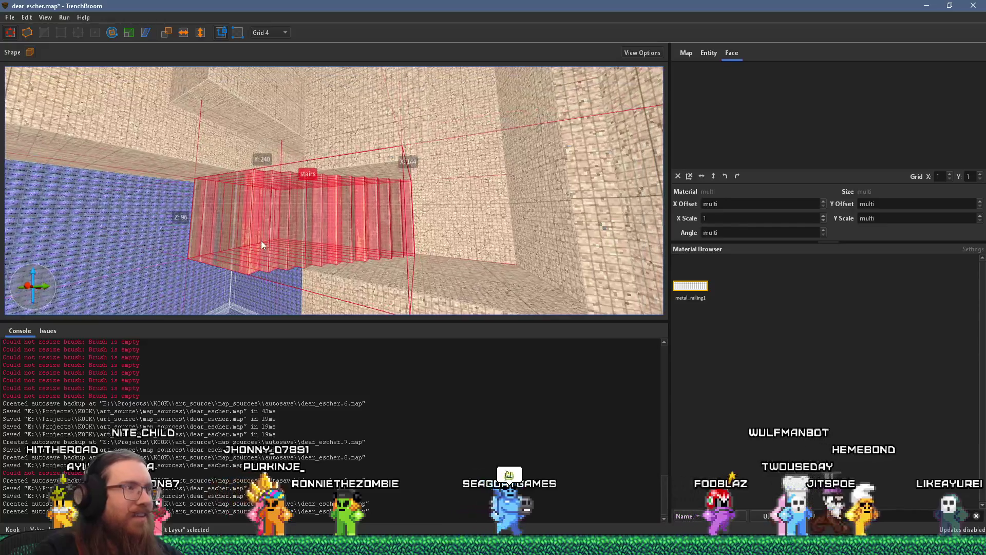
mouse_move(313, 227)
mouse_down()
mouse_move(402, 211)
mouse_move(346, 233)
mouse_move(227, 206)
mouse_up()
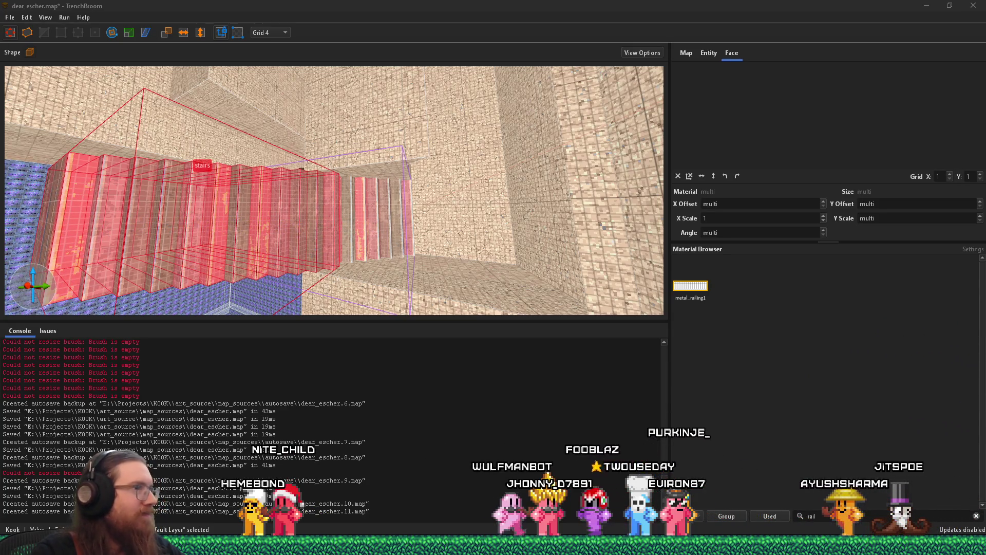
Step: Return to the map view and add the second stairs group to the selection
key(w)
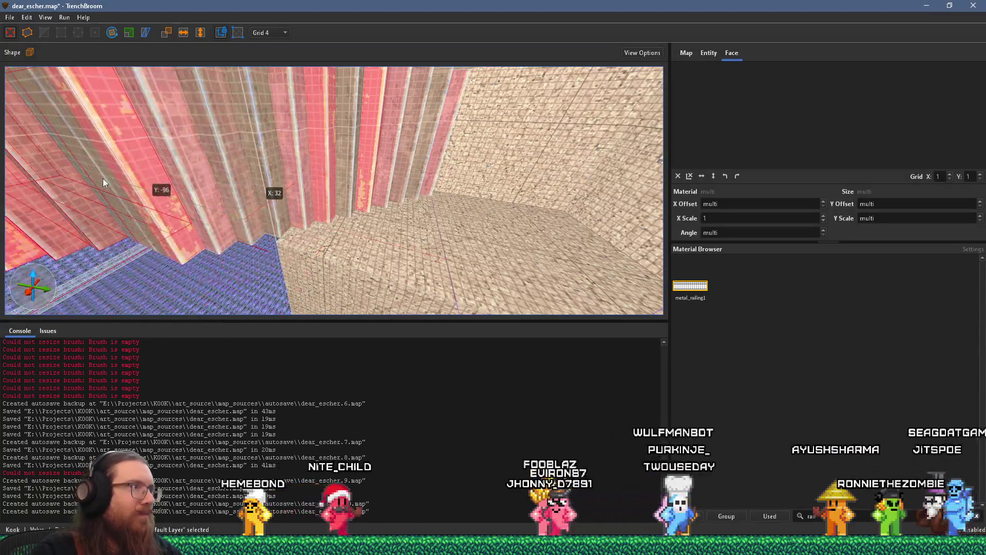
mouse_move(115, 182)
mouse_down()
mouse_move(279, 200)
mouse_move(309, 233)
mouse_move(191, 263)
mouse_move(265, 282)
mouse_move(319, 277)
mouse_move(301, 293)
mouse_move(395, 280)
mouse_move(391, 271)
mouse_move(338, 275)
mouse_move(353, 177)
mouse_move(298, 230)
mouse_up()
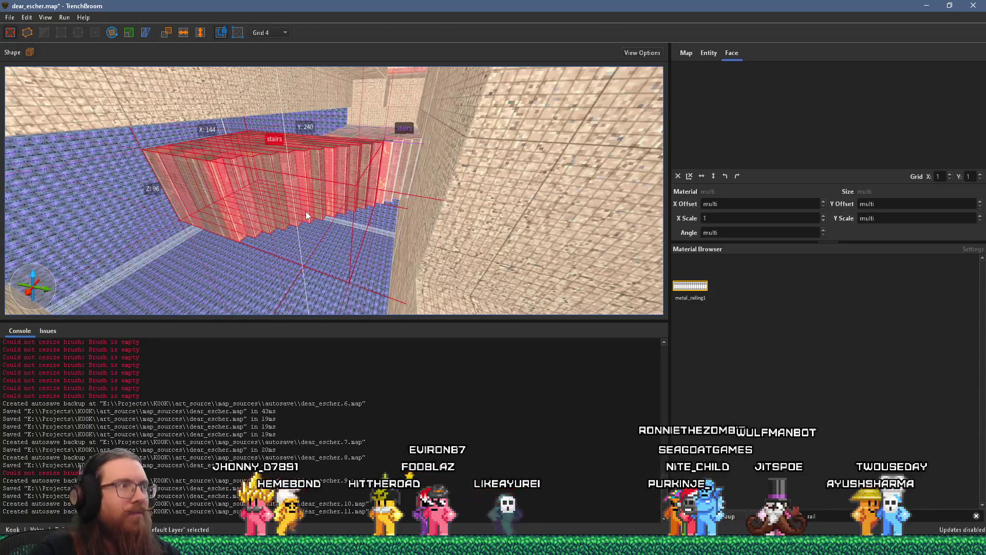
ctrl+click(403, 177)
mouse_move(312, 204)
mouse_down()
mouse_move(309, 163)
mouse_move(400, 158)
mouse_move(317, 176)
mouse_move(292, 194)
mouse_up()
mouse_move(365, 175)
mouse_down()
mouse_move(375, 194)
mouse_move(360, 272)
mouse_move(368, 290)
mouse_move(354, 299)
mouse_move(415, 232)
mouse_move(450, 260)
mouse_move(256, 117)
mouse_up()
Step: Set the grid back to 16 and drag the stairs group lower into place
click(280, 94)
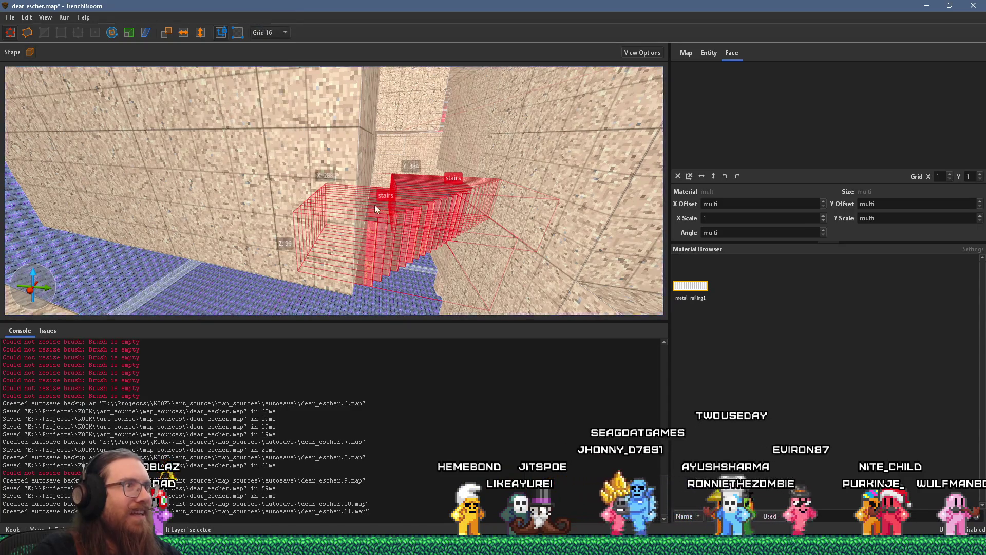
mouse_move(417, 198)
mouse_down()
mouse_move(195, 294)
mouse_move(32, 310)
mouse_move(215, 267)
mouse_up()
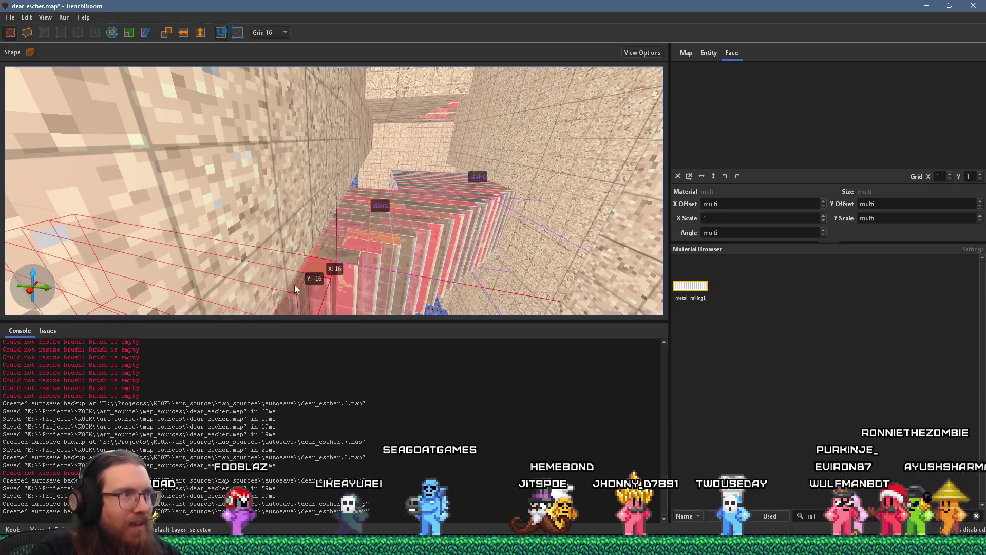
mouse_move(284, 282)
mouse_down()
mouse_move(294, 254)
mouse_move(396, 168)
mouse_move(339, 137)
mouse_move(350, 221)
mouse_move(342, 207)
mouse_move(258, 245)
mouse_move(189, 202)
mouse_move(285, 252)
mouse_move(307, 171)
mouse_move(328, 242)
mouse_move(286, 194)
mouse_move(234, 196)
mouse_move(191, 86)
mouse_move(214, 132)
mouse_move(280, 209)
mouse_move(414, 243)
mouse_move(409, 230)
mouse_up()
Step: Clear the selection, survey the staircase beneath the grassy ledge, and bring up the Start menu
mouse_move(325, 225)
mouse_down()
mouse_move(286, 252)
mouse_move(306, 236)
mouse_move(304, 294)
mouse_move(363, 257)
mouse_move(273, 236)
mouse_move(280, 206)
mouse_up()
key(Escape)
mouse_move(290, 269)
mouse_down()
mouse_move(280, 266)
mouse_move(309, 265)
mouse_move(319, 236)
mouse_up()
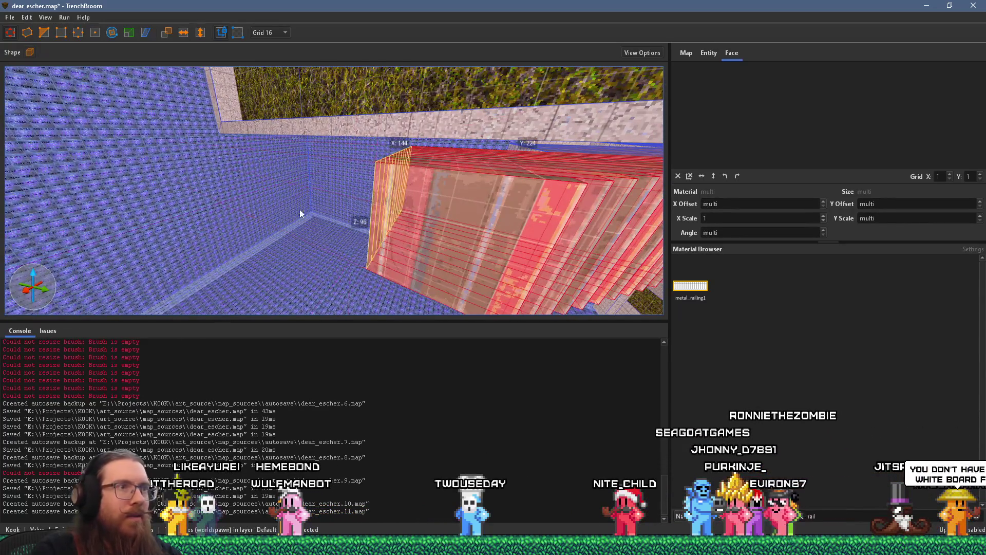
mouse_move(426, 236)
mouse_down()
mouse_move(304, 247)
mouse_move(399, 224)
mouse_move(319, 258)
mouse_move(296, 225)
mouse_move(381, 255)
mouse_move(337, 190)
mouse_move(409, 215)
mouse_move(181, 228)
mouse_move(122, 252)
mouse_move(126, 274)
mouse_move(193, 187)
mouse_move(263, 157)
mouse_move(430, 220)
mouse_up()
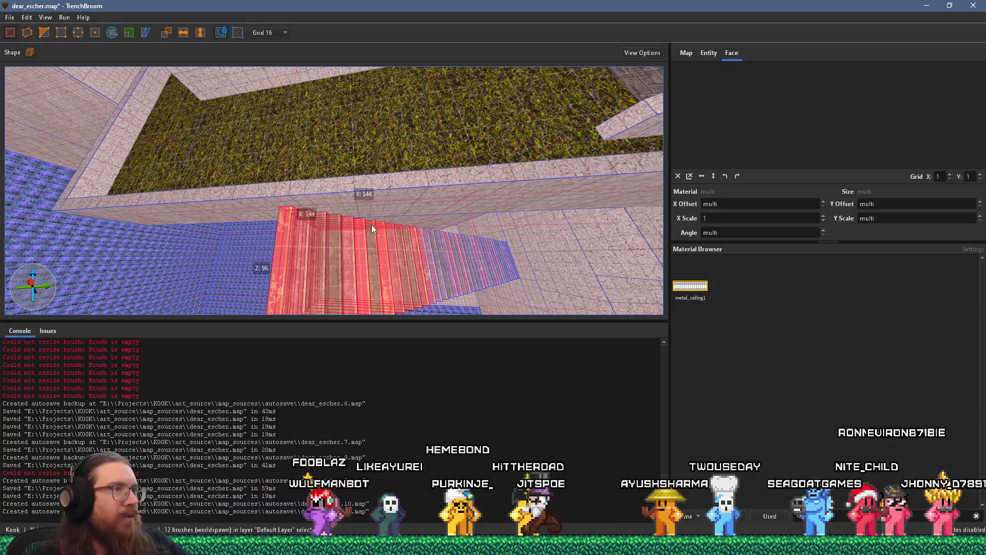
drag(370, 222, 304, 248)
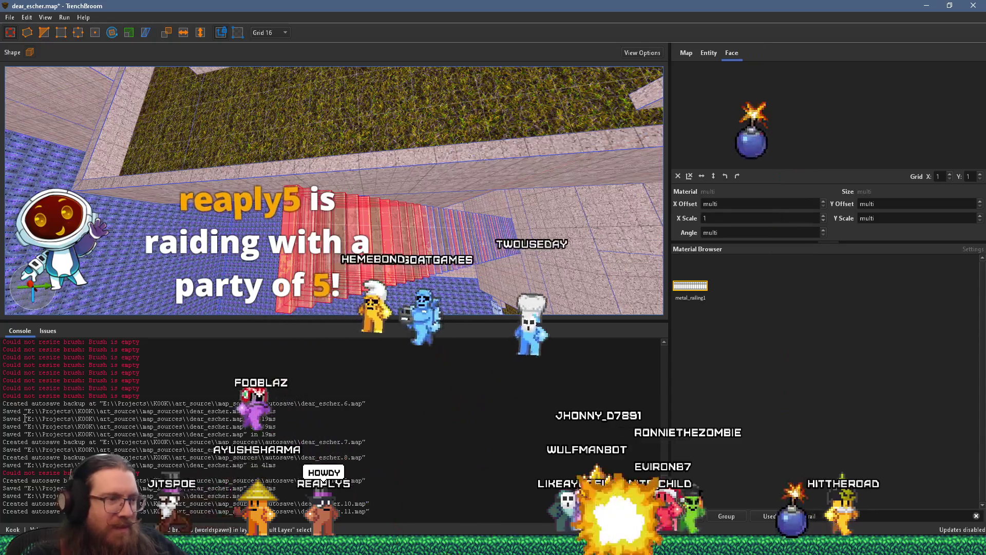
key(super)
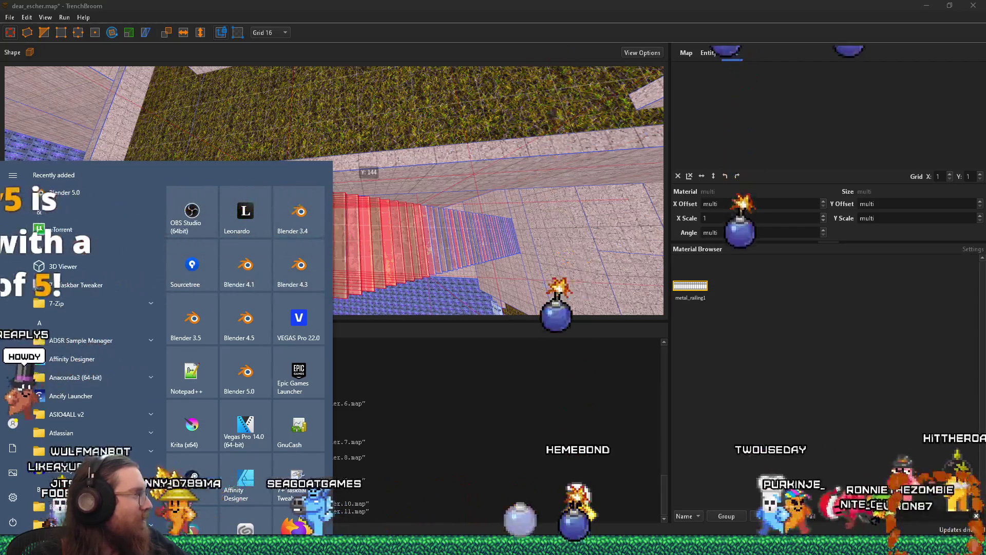
Step: Open e:\projects\ through Run, then edit rawirc.py in IDLE and run it with F5
key(super)
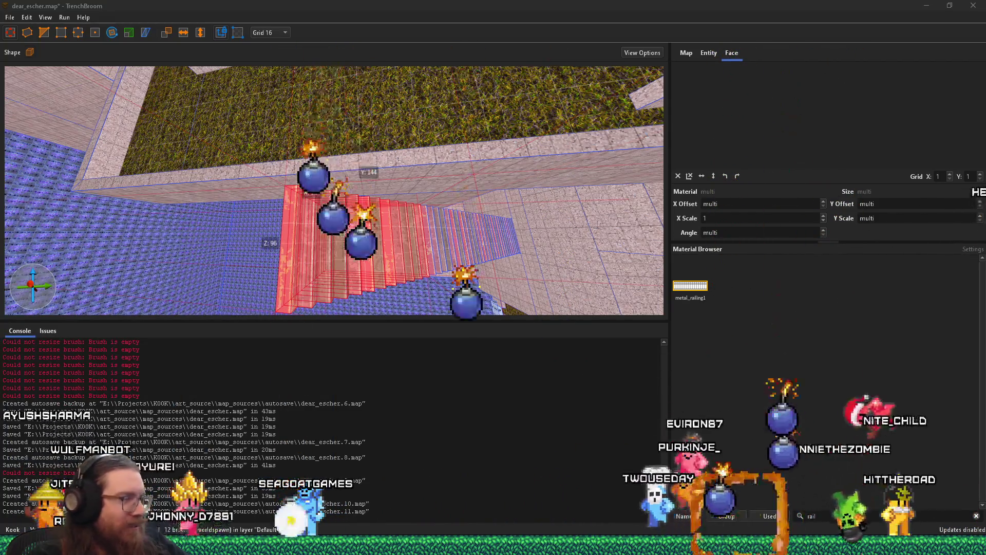
key(super+r)
text(e:\projects\)
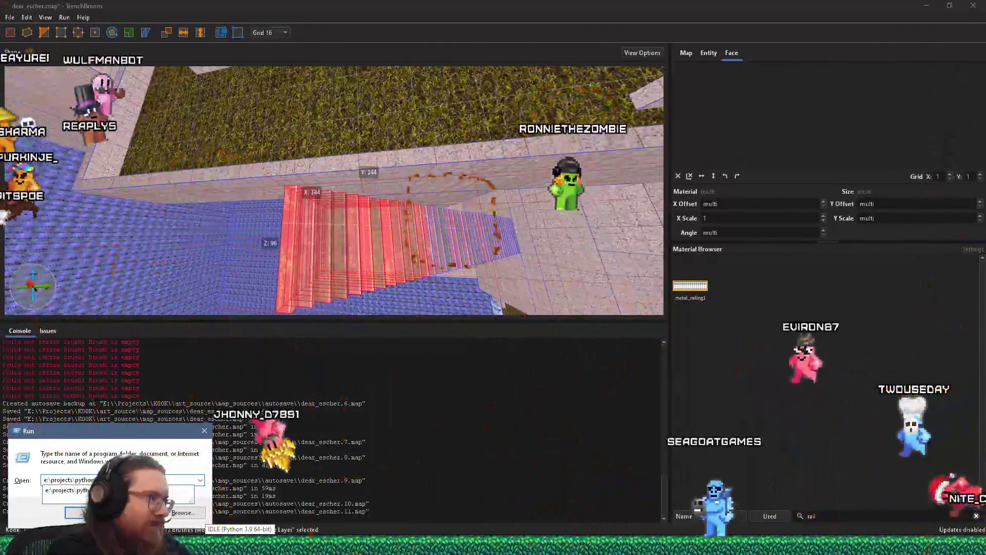
key(Return)
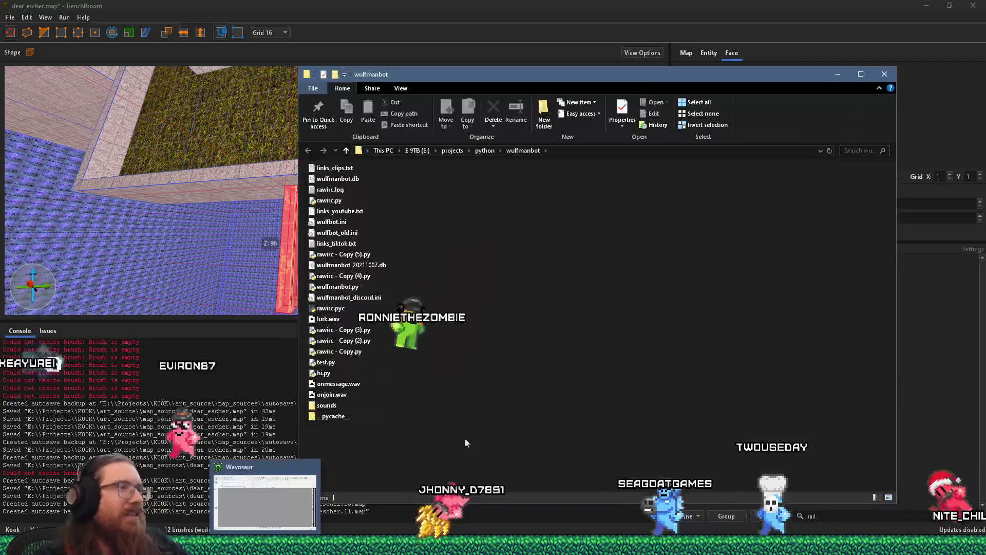
right_click(333, 206)
click(486, 238)
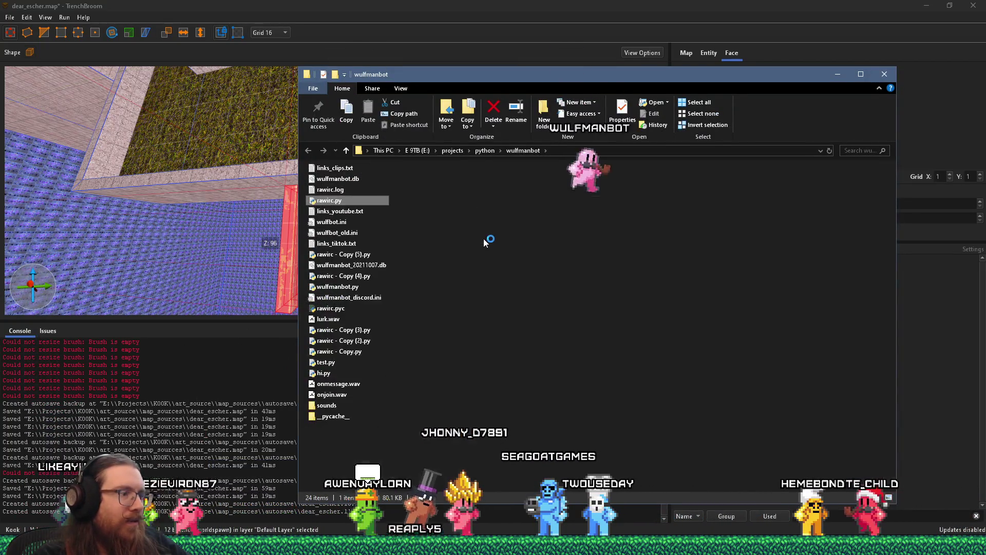
key(F5)
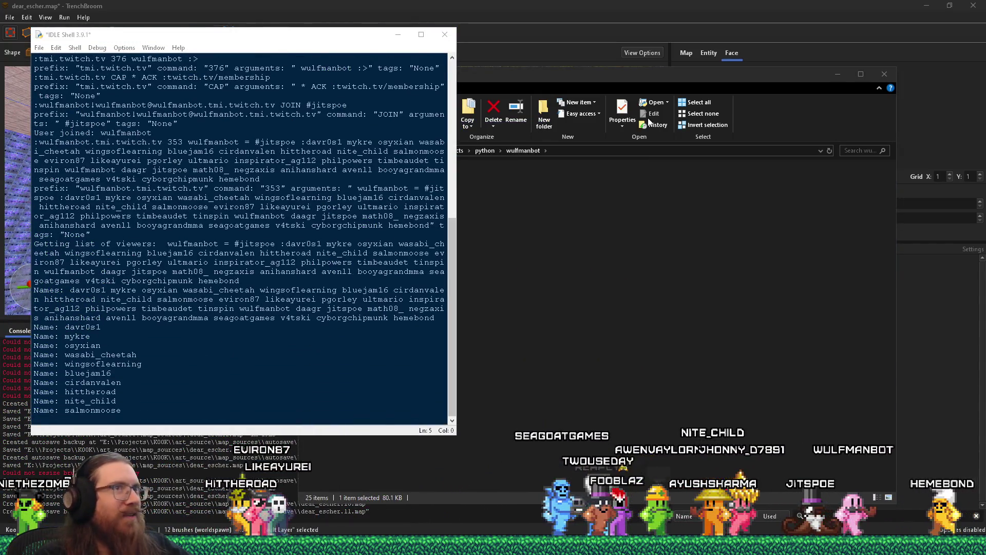
Step: Close the File Explorer window and minimize the IDLE Shell, leaving the bot running
click(838, 74)
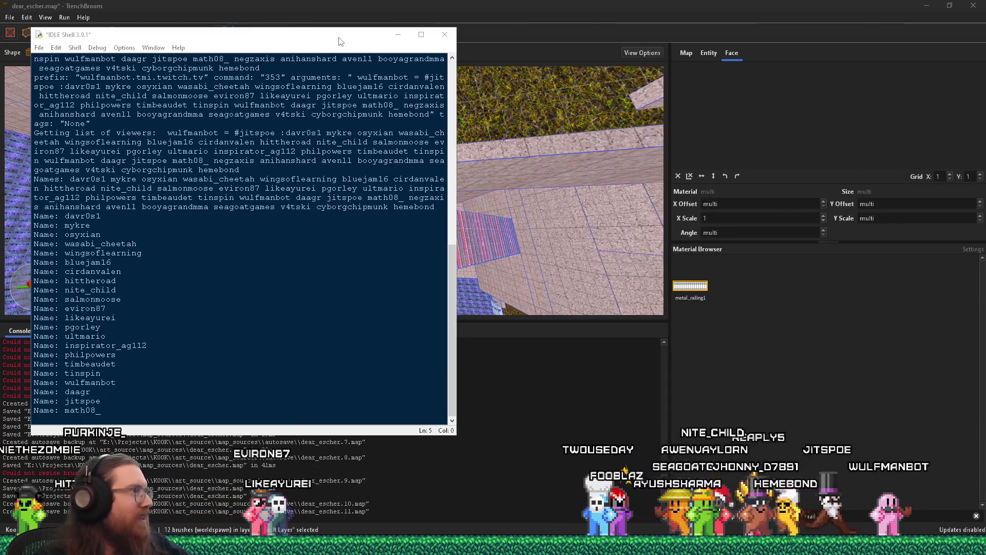
click(397, 35)
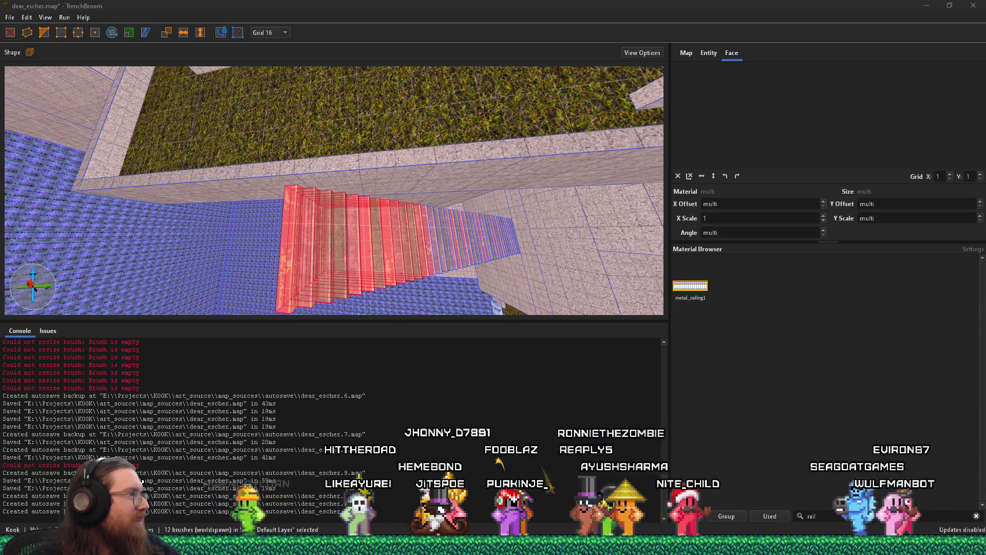
Step: Select the stairs group and chain copies to extend the staircase from 144 to 432 units
mouse_move(224, 222)
mouse_down()
mouse_move(322, 180)
mouse_move(279, 145)
mouse_move(305, 90)
mouse_move(266, 164)
mouse_move(283, 183)
mouse_move(263, 260)
mouse_up()
mouse_move(272, 226)
mouse_down()
mouse_move(200, 284)
mouse_move(254, 221)
mouse_move(436, 219)
mouse_move(467, 283)
mouse_move(318, 204)
mouse_move(332, 204)
mouse_move(370, 242)
mouse_up()
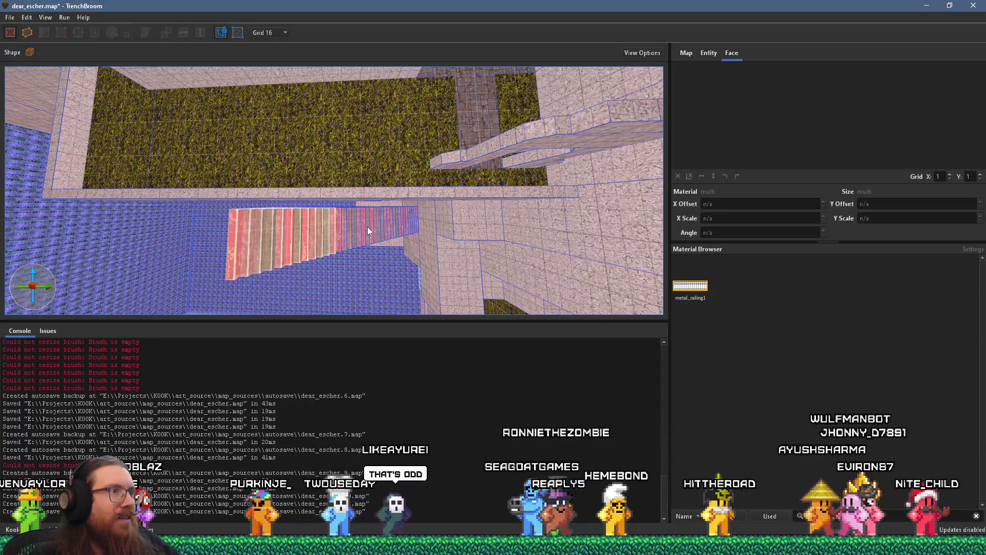
click(352, 224)
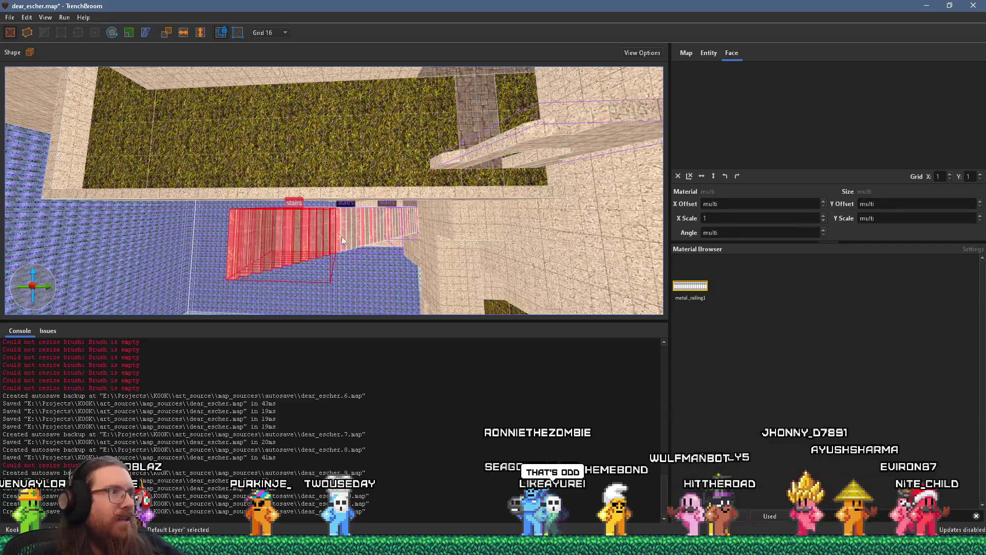
drag(334, 238, 369, 230)
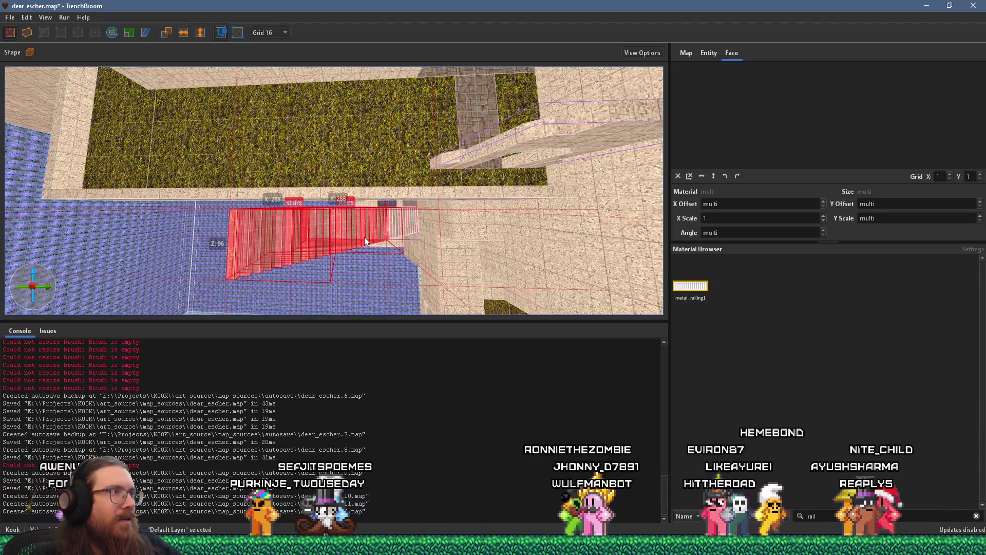
drag(312, 227, 402, 241)
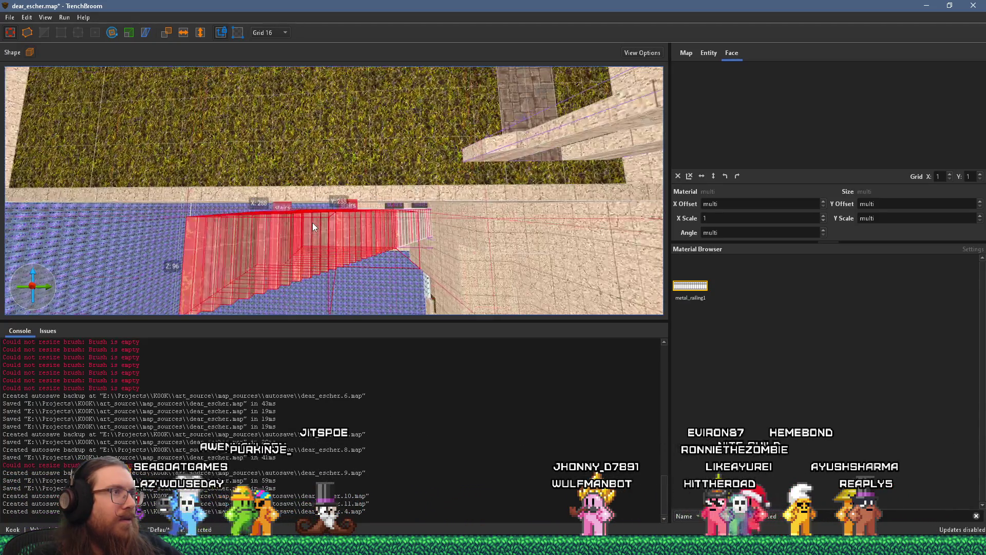
scroll(400, 238, down, 10)
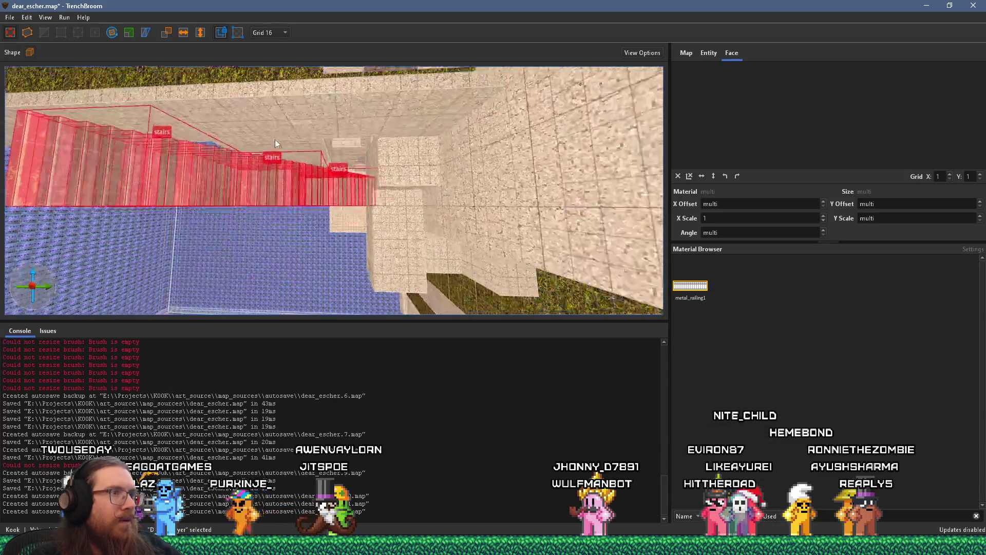
mouse_move(346, 186)
mouse_down()
mouse_move(338, 175)
mouse_move(267, 182)
mouse_move(290, 180)
mouse_move(283, 230)
mouse_move(420, 256)
mouse_move(295, 223)
mouse_move(317, 252)
mouse_move(419, 254)
mouse_move(514, 297)
mouse_move(424, 241)
mouse_up()
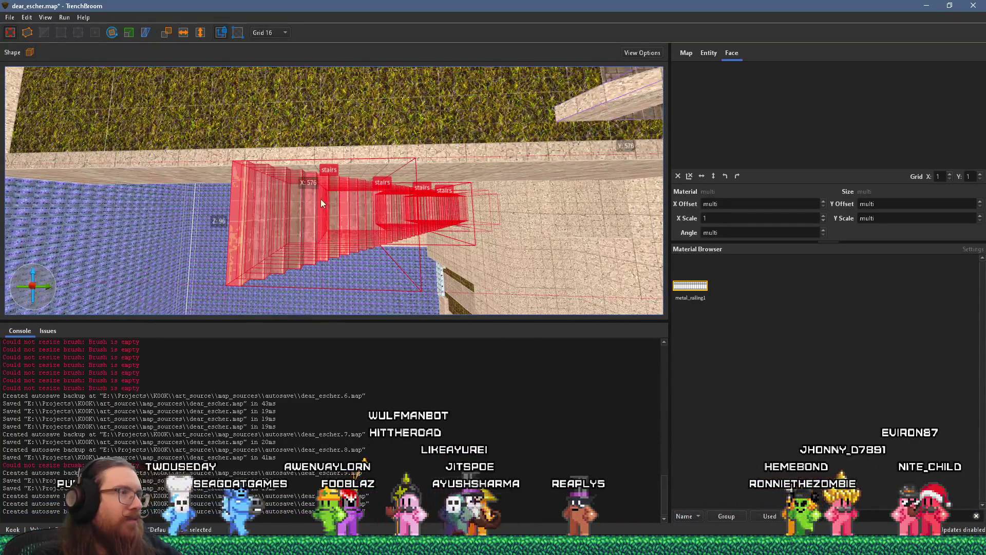
scroll(310, 211, up, 5)
click(172, 221)
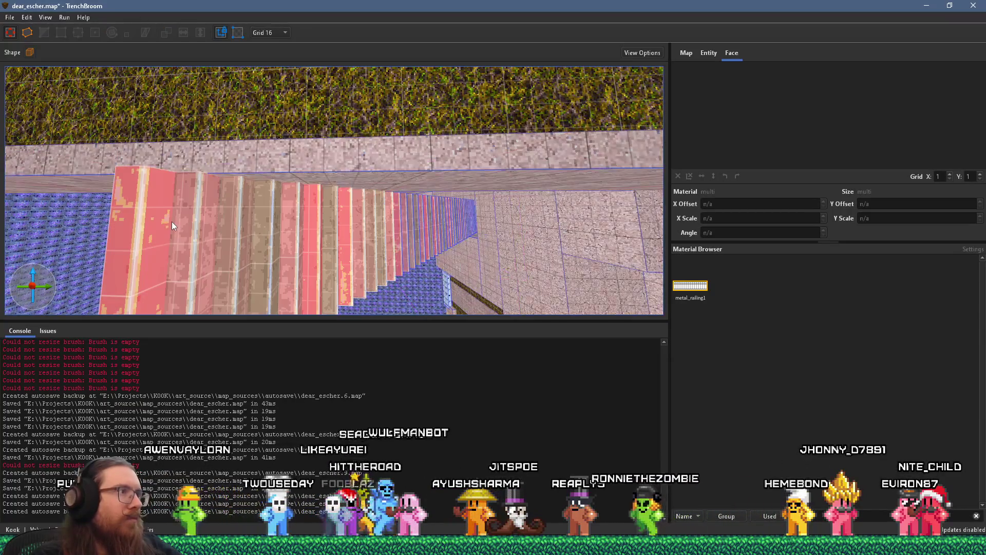
Step: Add two more stair brushes to the selection, then clear it
ctrl+click(249, 228)
ctrl+click(228, 233)
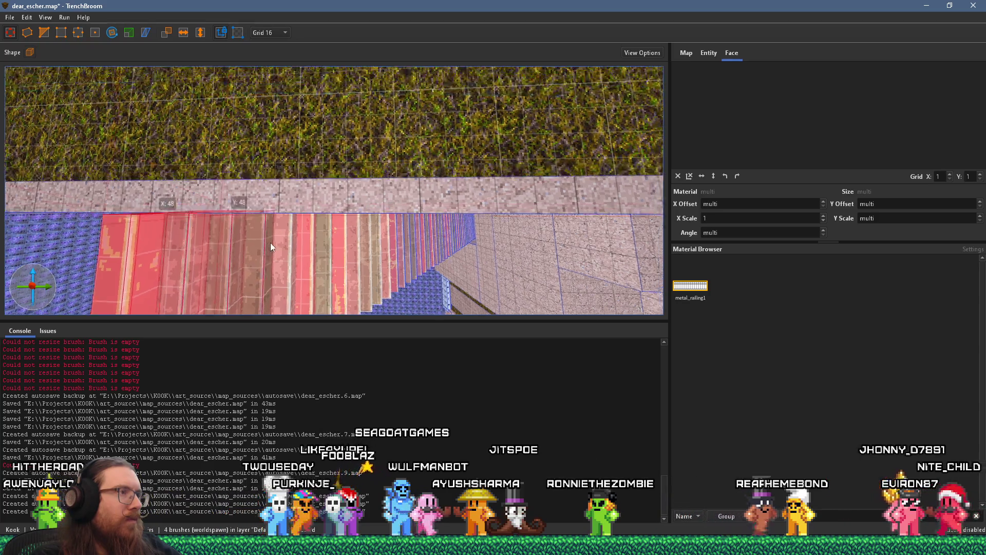
scroll(256, 244, up, 5)
key(Escape)
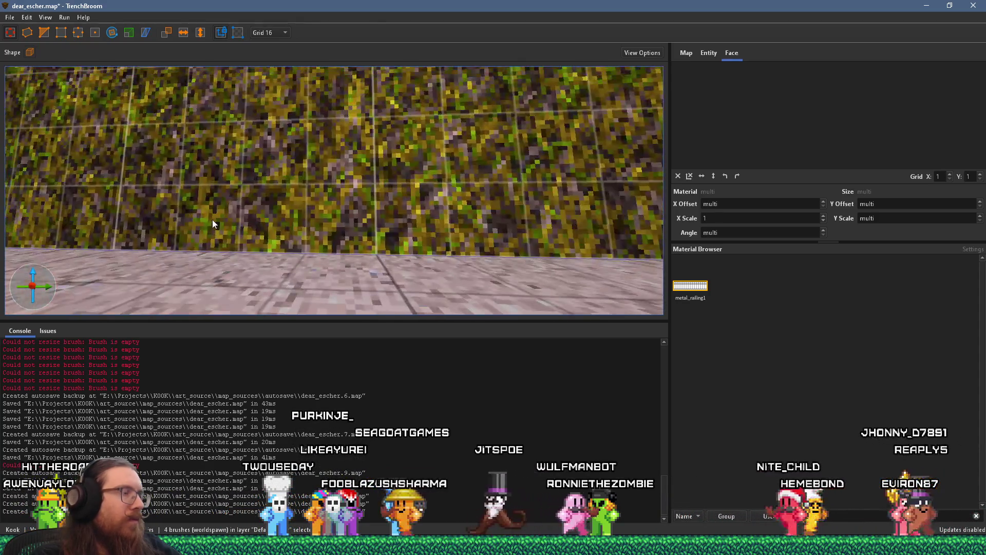
Step: Clip the concrete ledge beside the stairs and shorten the piece from 416 to 320 units
click(237, 215)
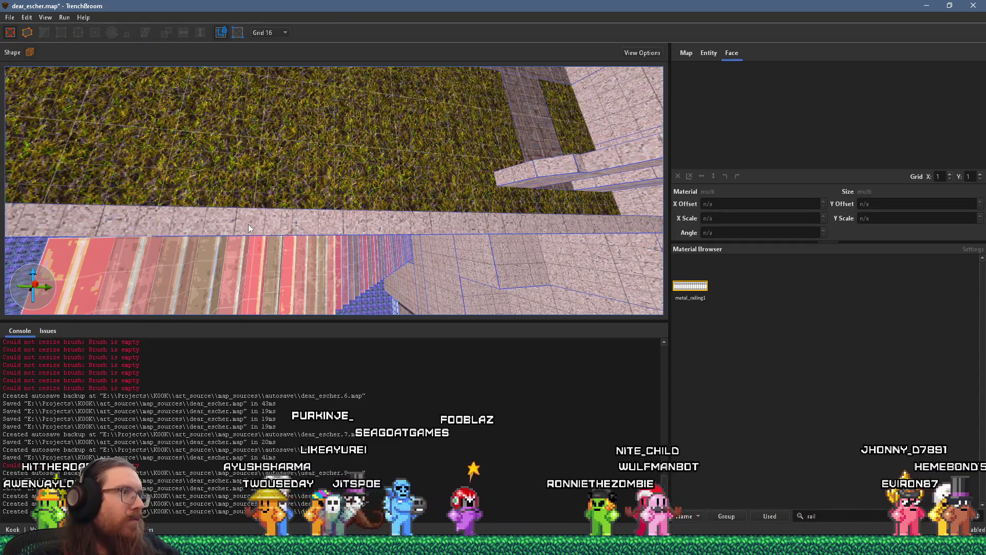
mouse_move(267, 237)
mouse_down()
mouse_move(298, 232)
mouse_move(288, 210)
mouse_move(332, 188)
mouse_move(291, 184)
mouse_move(183, 101)
mouse_up()
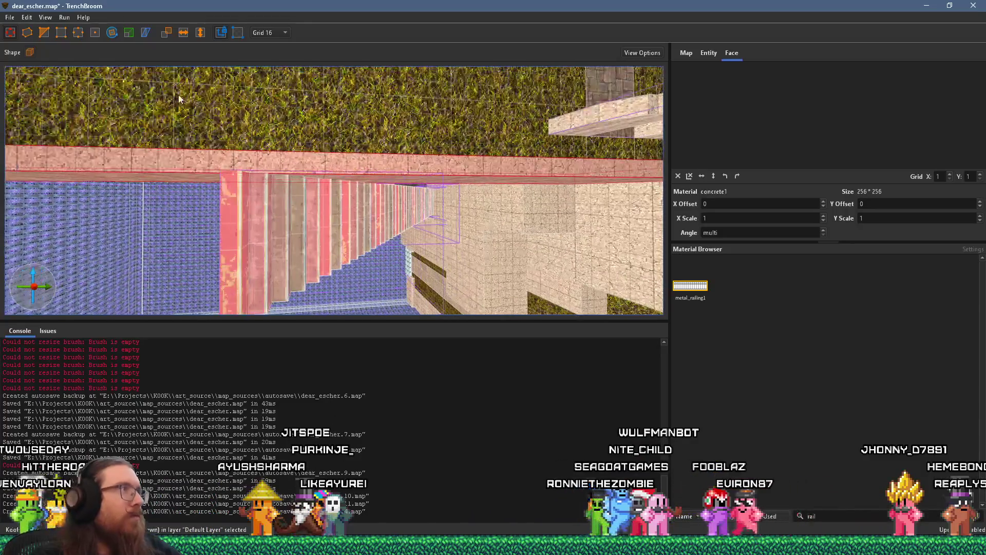
click(347, 174)
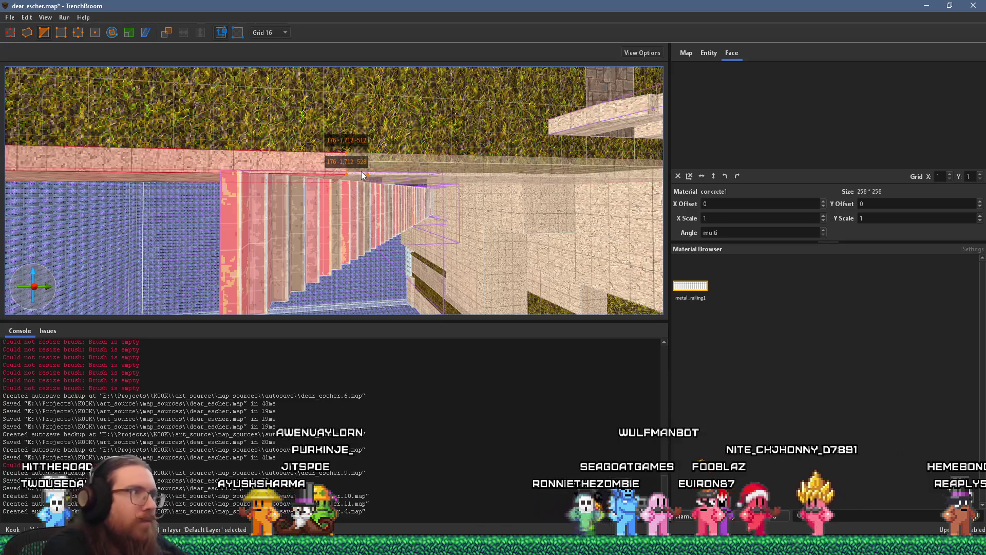
key(Return)
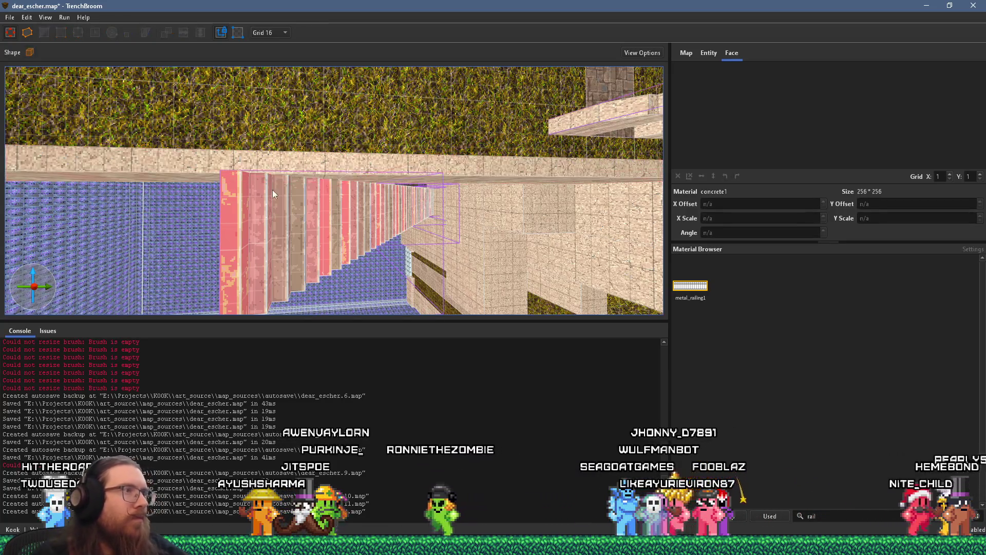
mouse_move(299, 171)
mouse_down()
mouse_move(378, 157)
mouse_move(233, 155)
mouse_move(310, 186)
mouse_up()
scroll(292, 182, down, 5)
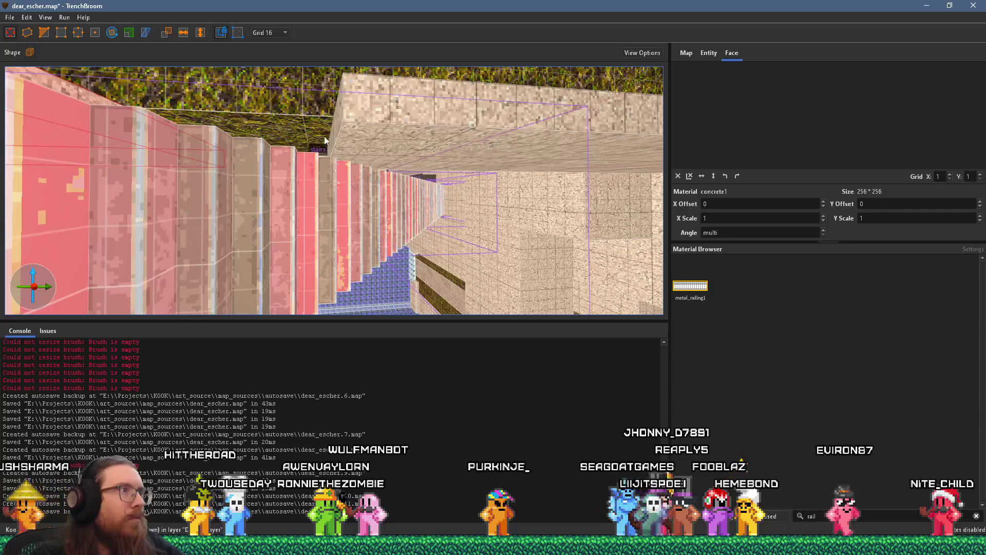
scroll(294, 138, up, 3)
scroll(436, 158, up, 3)
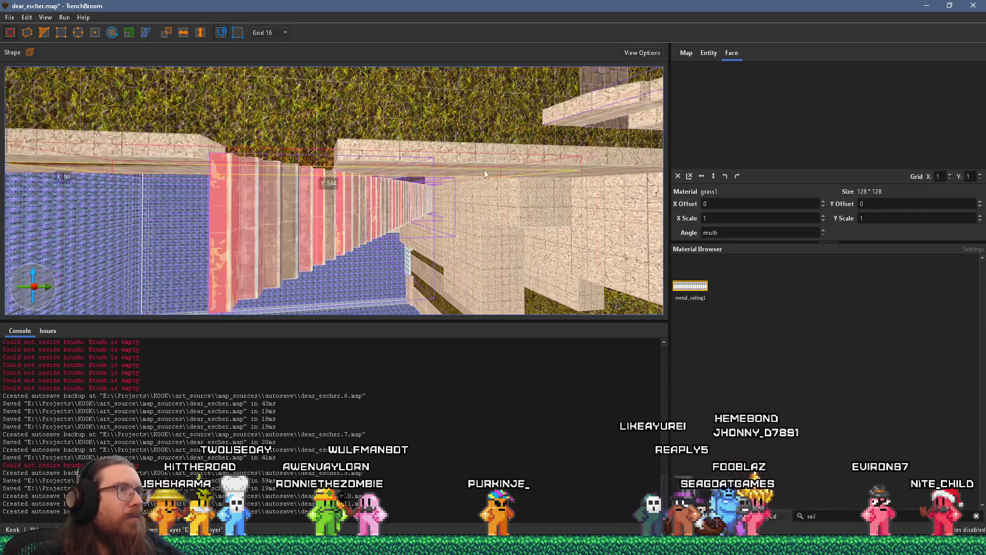
scroll(347, 156, up, 3)
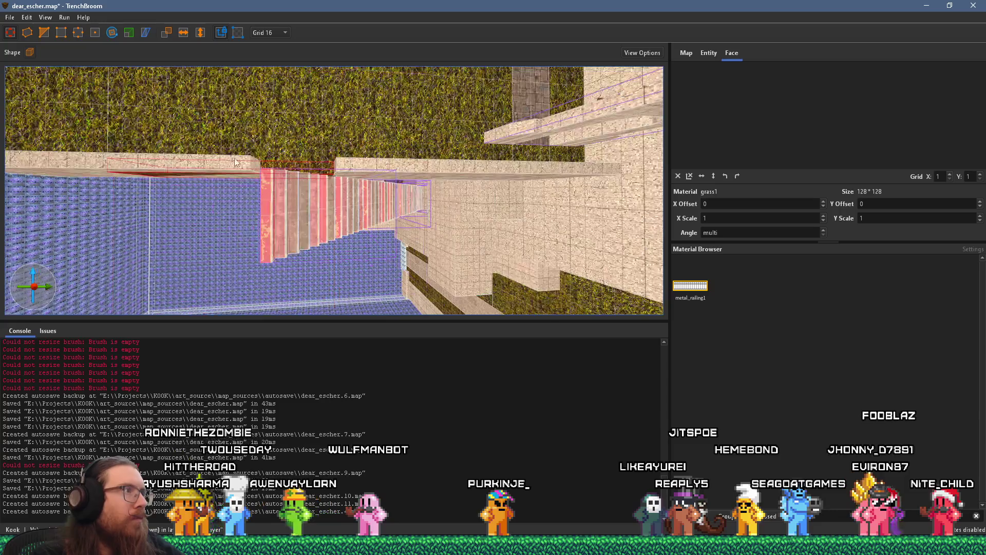
mouse_move(273, 163)
mouse_down()
mouse_move(423, 95)
mouse_move(311, 163)
mouse_up()
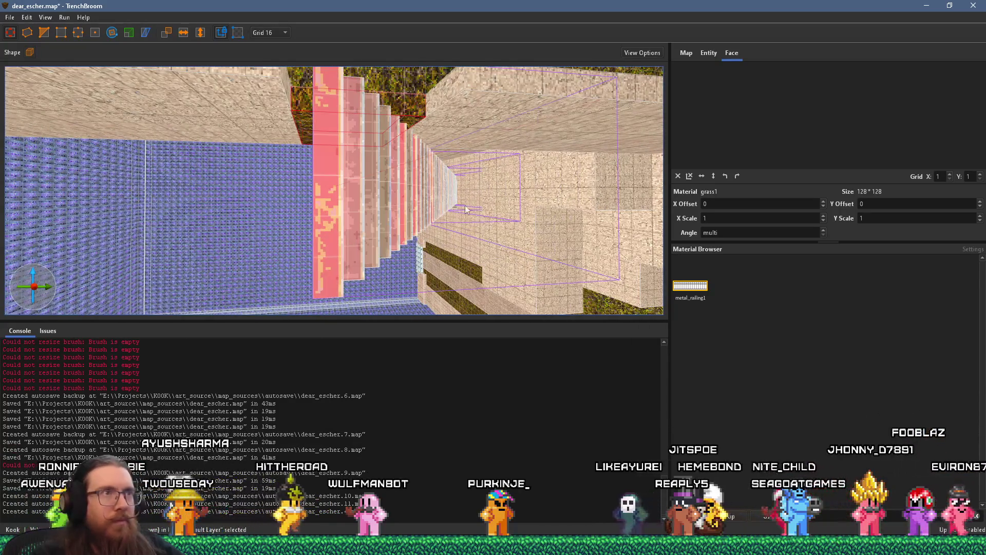
Step: Select individual ledge faces, settling on the large ceiling face
shift+click(477, 91)
shift+click(417, 121)
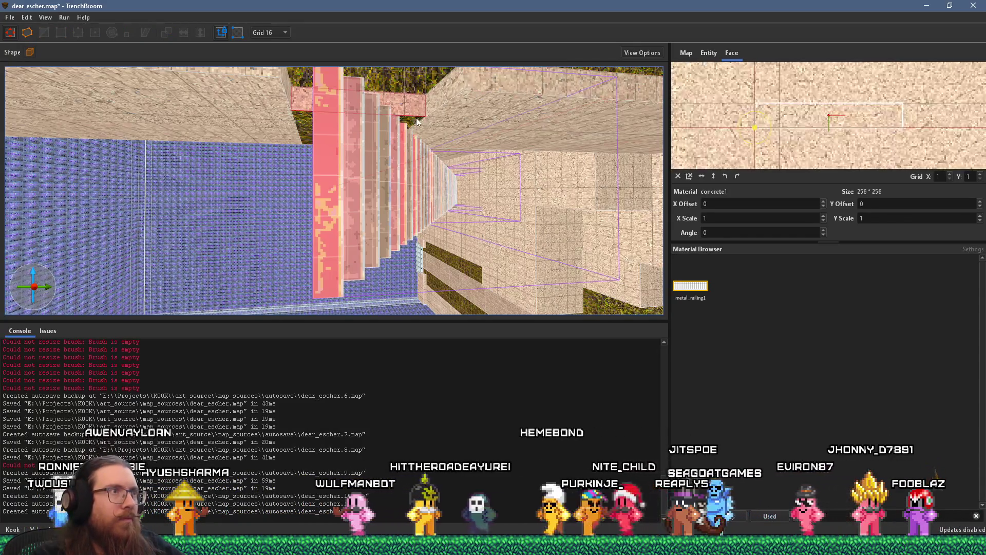
shift+click(426, 119)
mouse_move(415, 121)
mouse_down()
mouse_move(354, 163)
mouse_move(268, 110)
mouse_move(271, 151)
mouse_up()
Step: Select a row of four stair brushes, then a single stair slab, clearing each selection
click(276, 171)
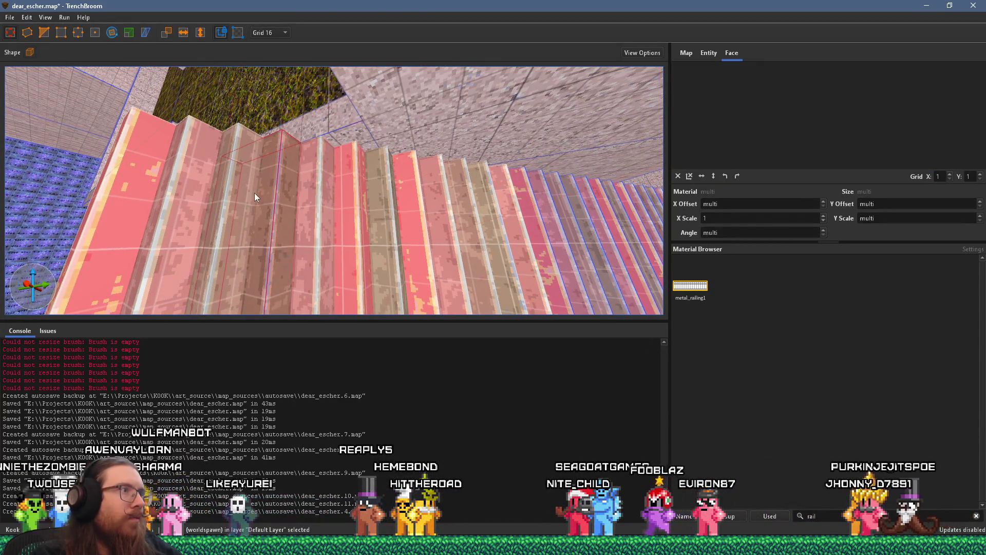
ctrl+click(234, 193)
ctrl+click(190, 192)
ctrl+click(146, 192)
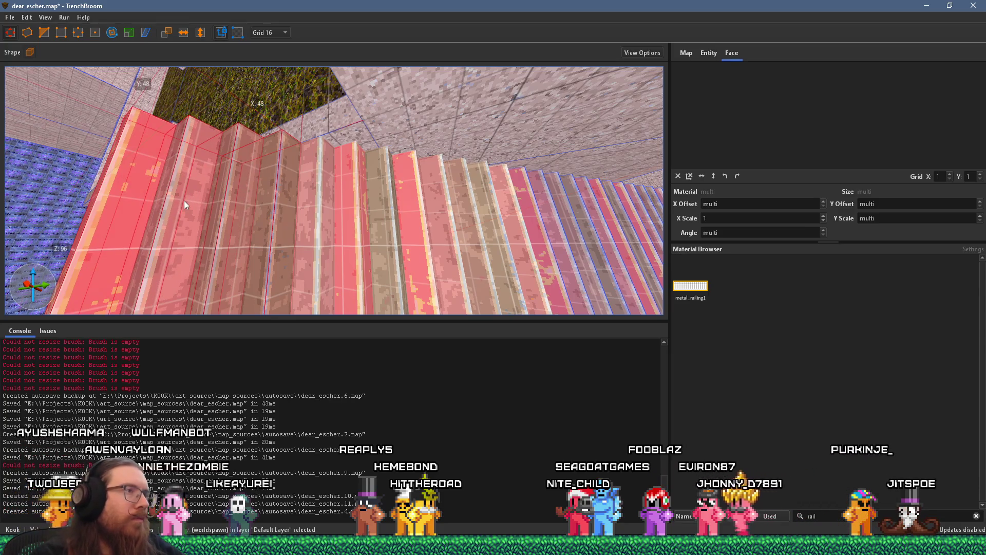
key(Escape)
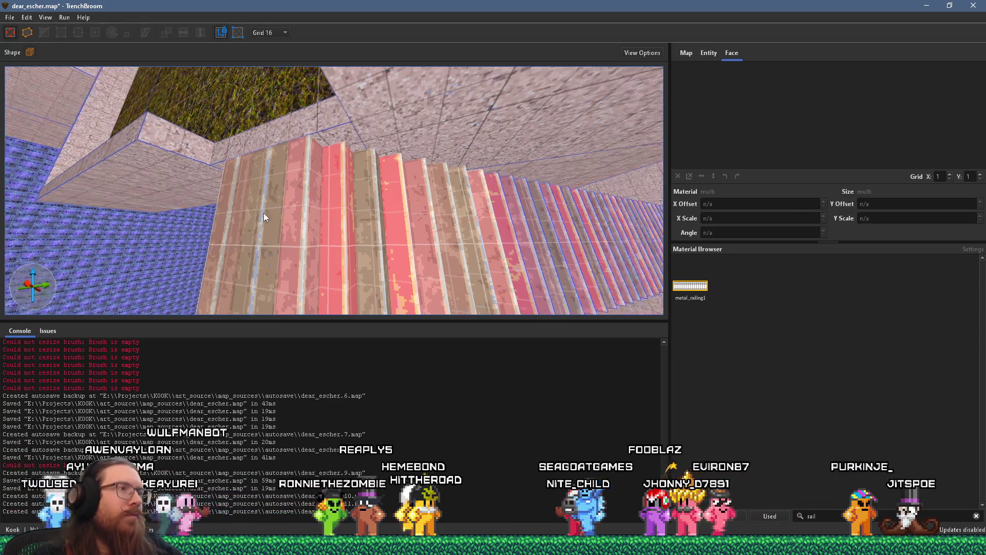
click(305, 197)
scroll(302, 210, down, 5)
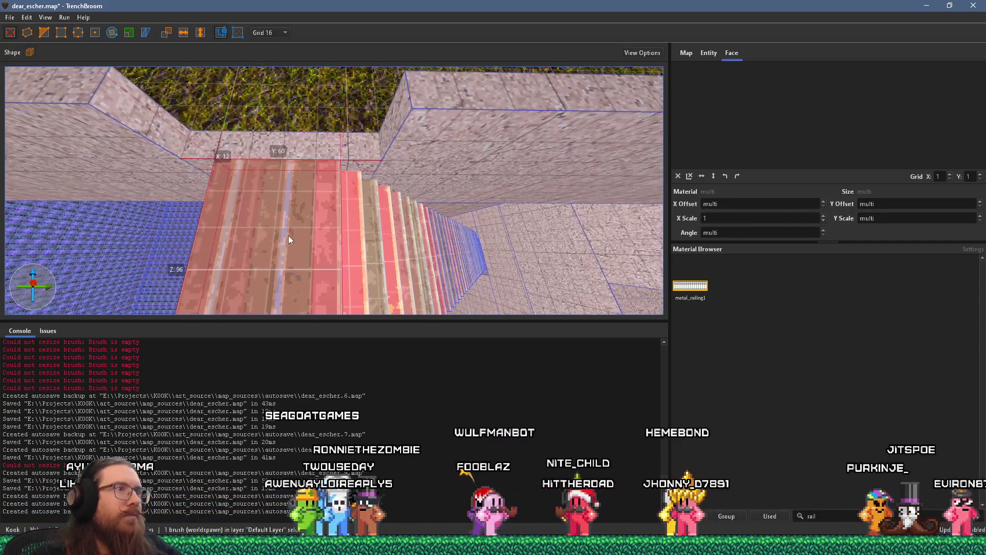
key(Escape)
Step: Ungroup the stairs group into its eight brushes and deselect them
click(400, 135)
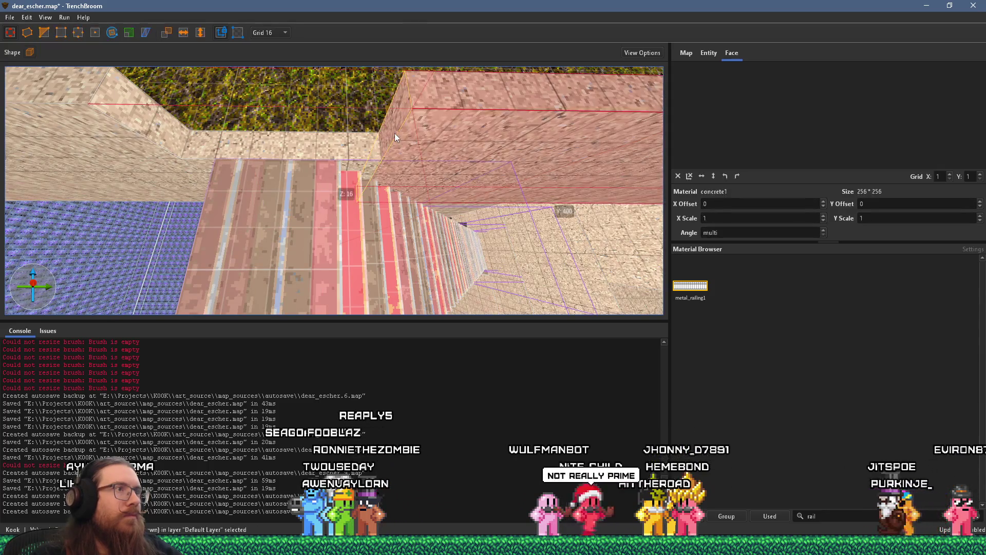
key(a)
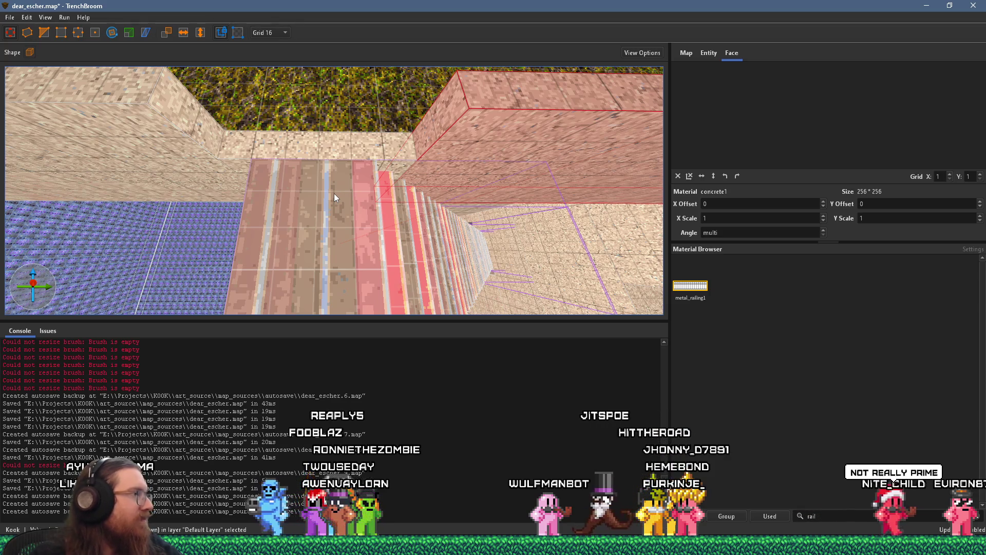
click(350, 198)
key(ctrl+shift+g)
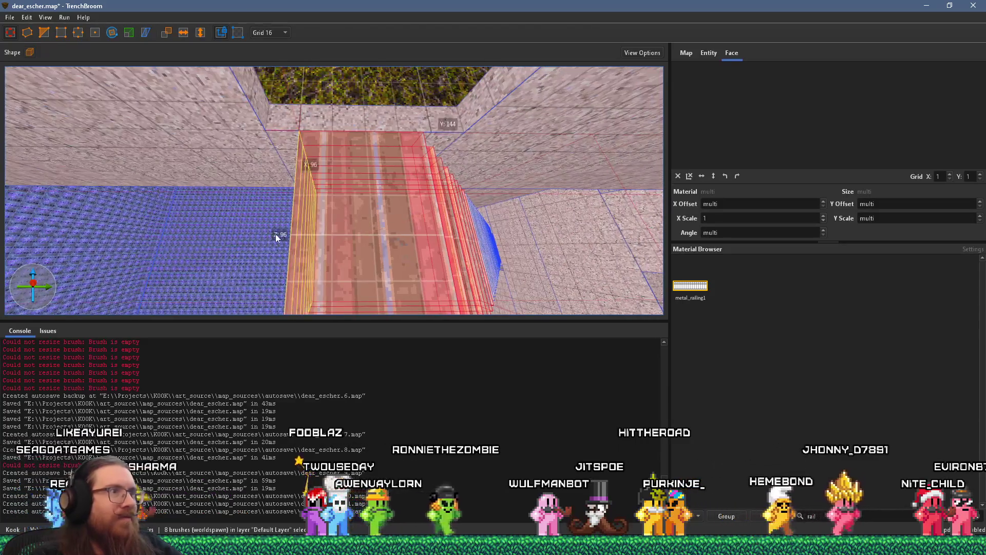
key(Escape)
Step: Pull back over the stairs and grass, select the stair-column brush, then clear the selection
key(s)
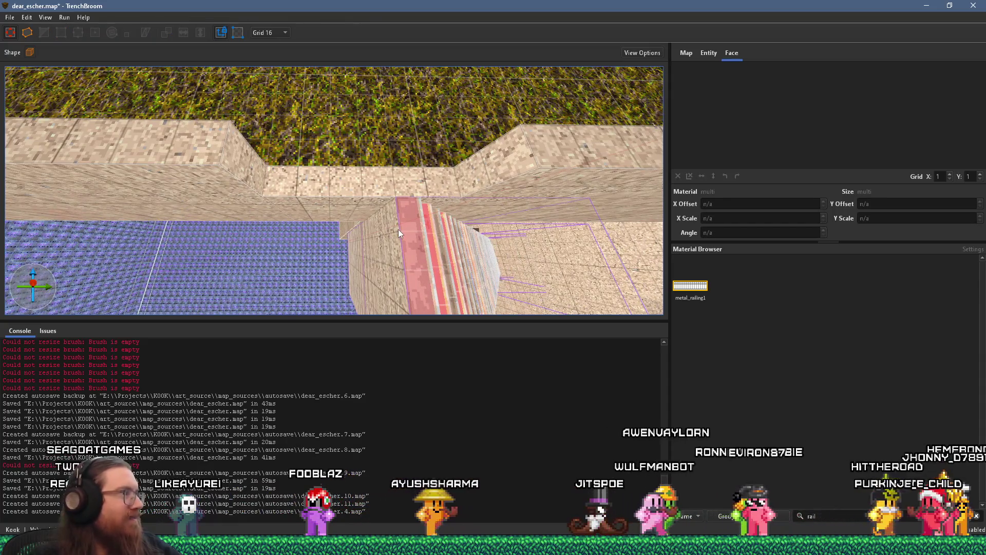
scroll(399, 229, up, 5)
scroll(414, 205, down, 3)
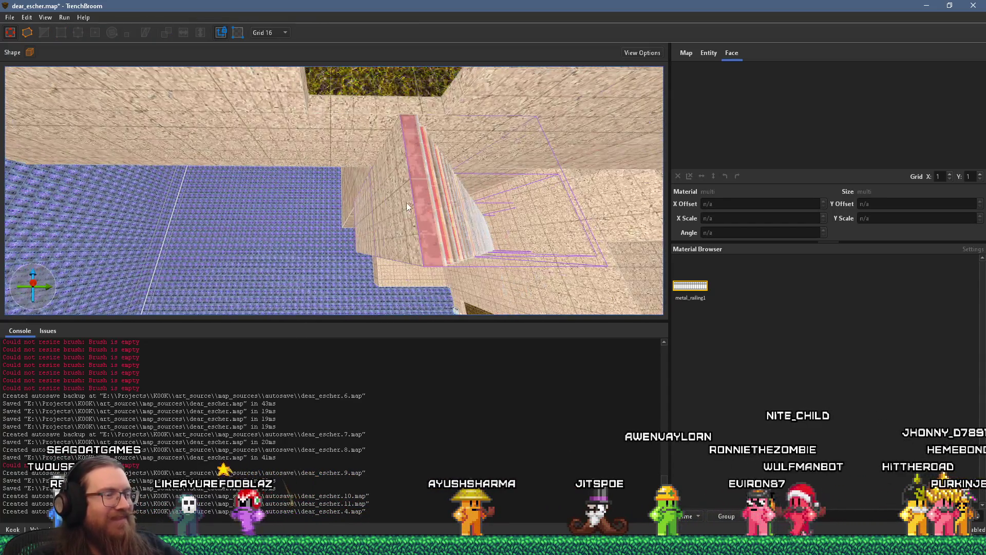
scroll(411, 203, up, 5)
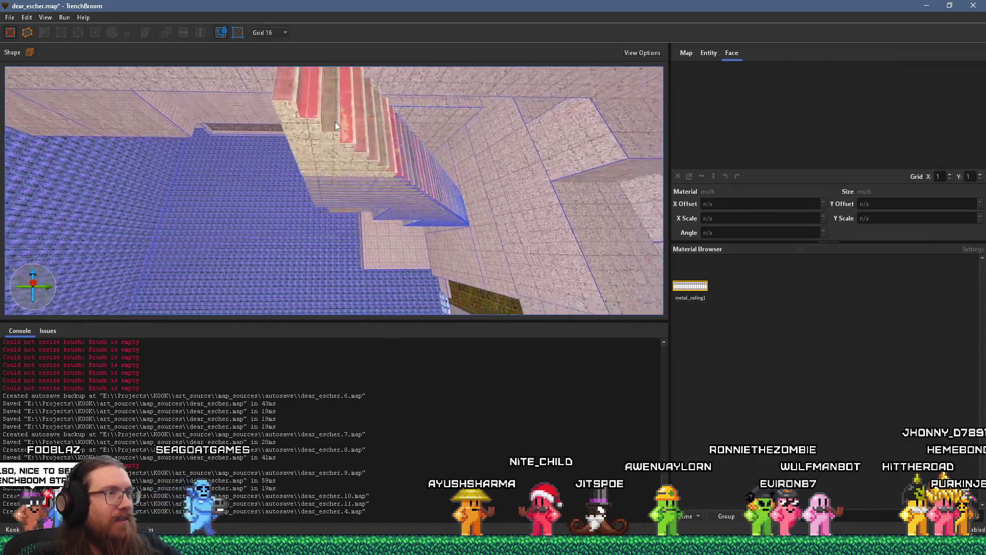
click(426, 227)
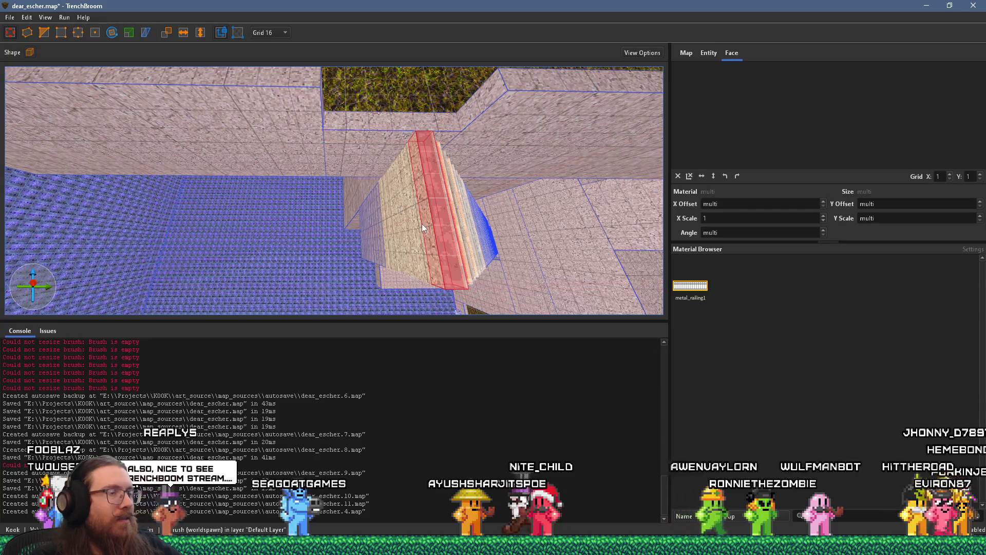
key(Escape)
scroll(411, 209, down, 5)
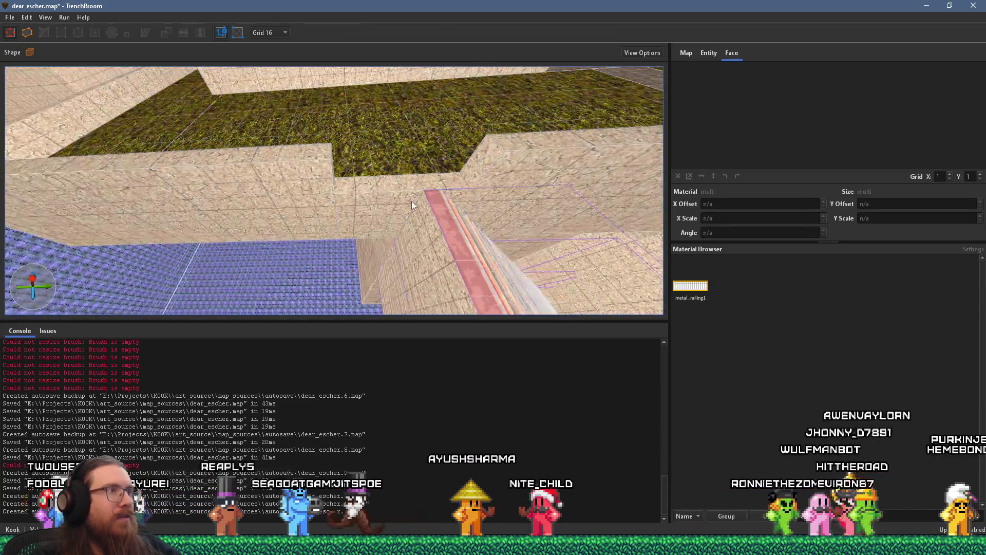
scroll(400, 203, up, 5)
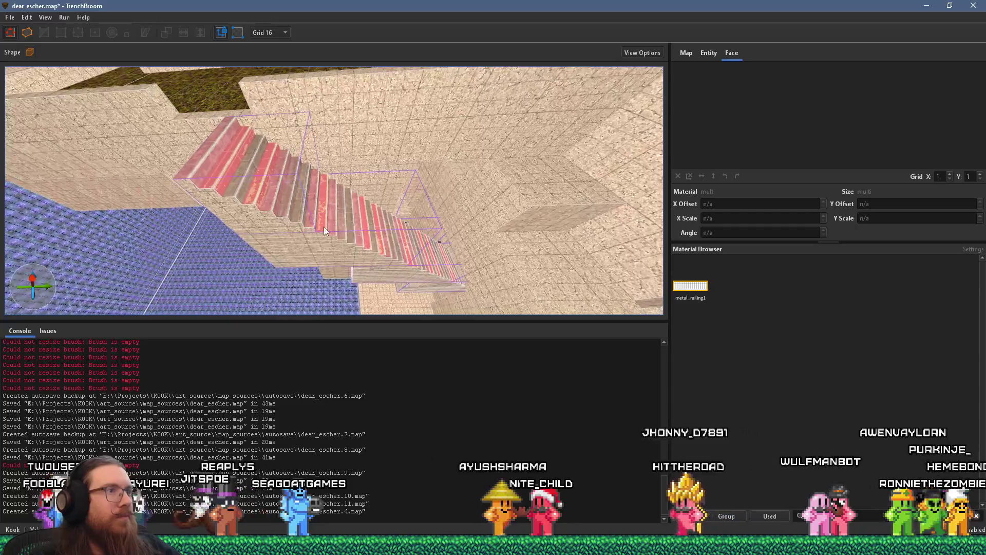
scroll(254, 183, up, 5)
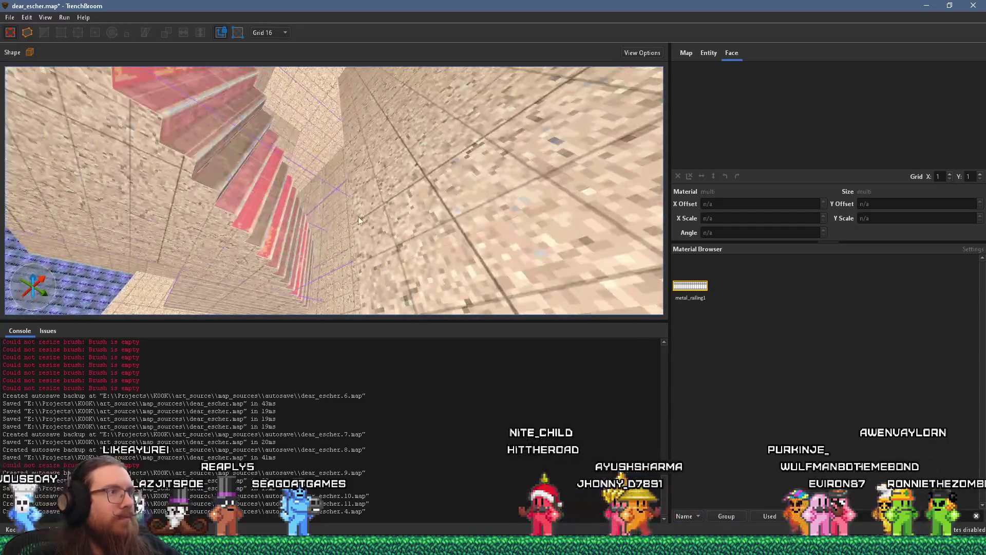
scroll(365, 126, up, 5)
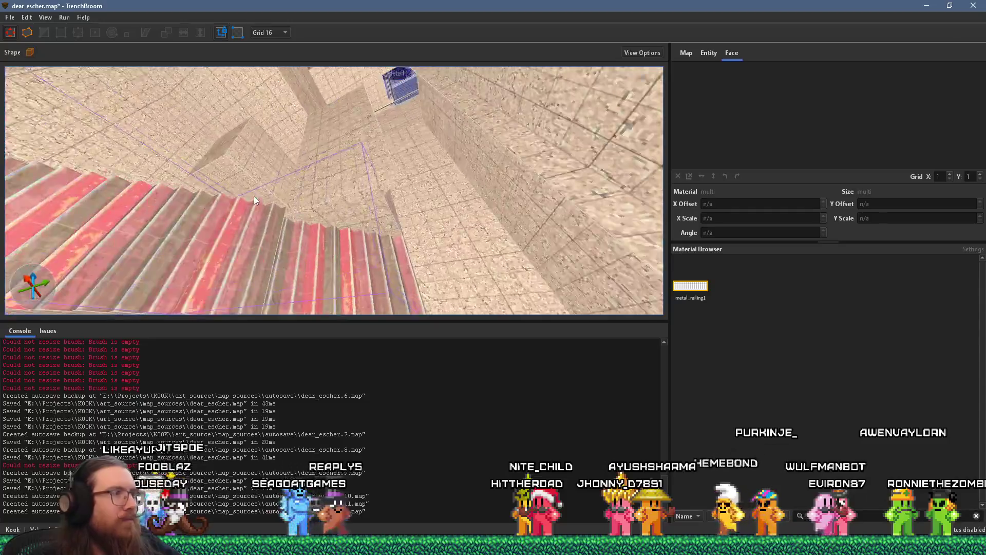
click(318, 209)
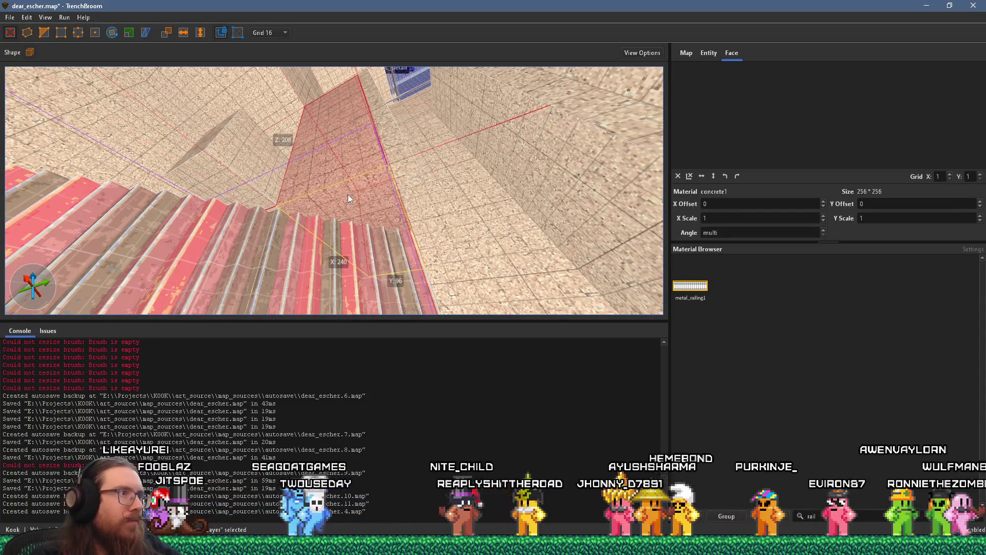
scroll(373, 182, up, 3)
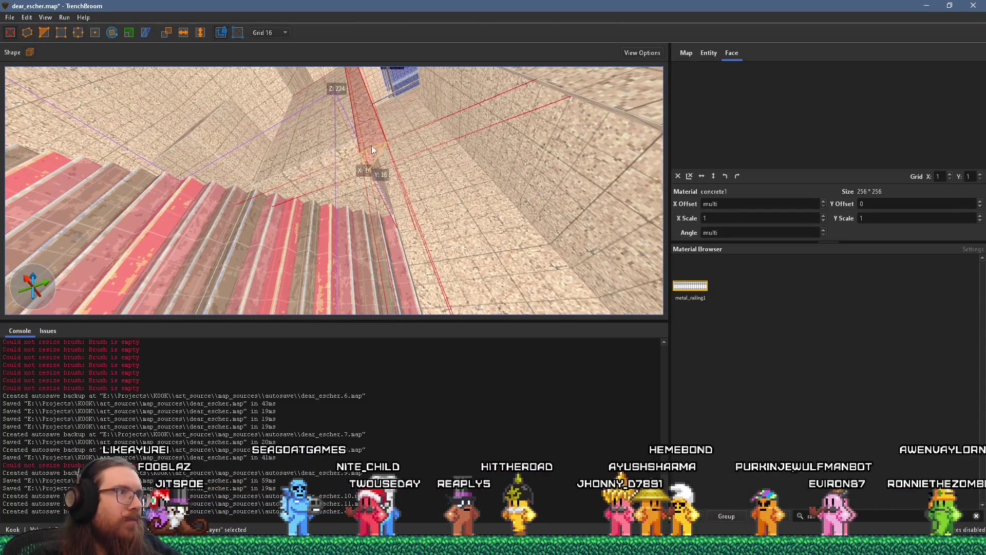
scroll(330, 167, up, 5)
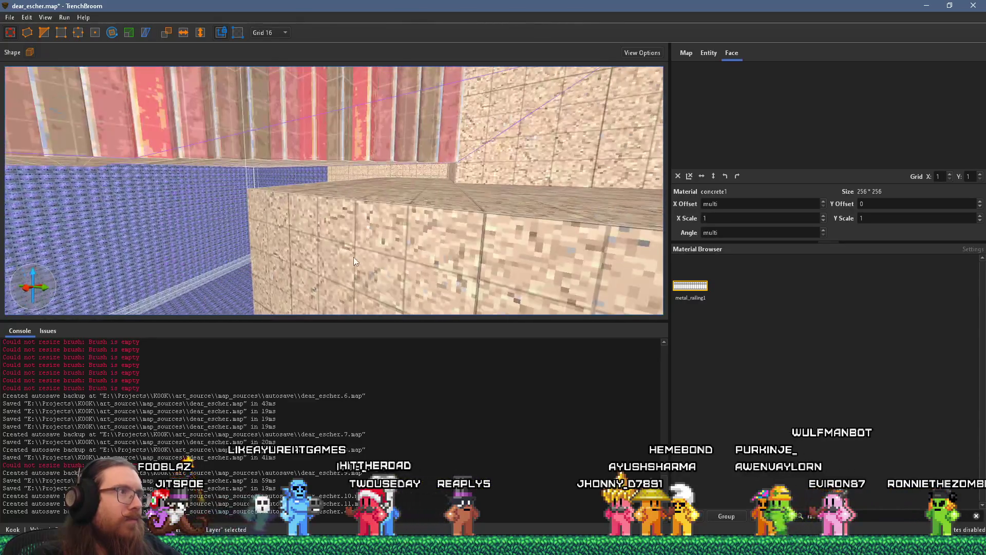
scroll(497, 194, up, 5)
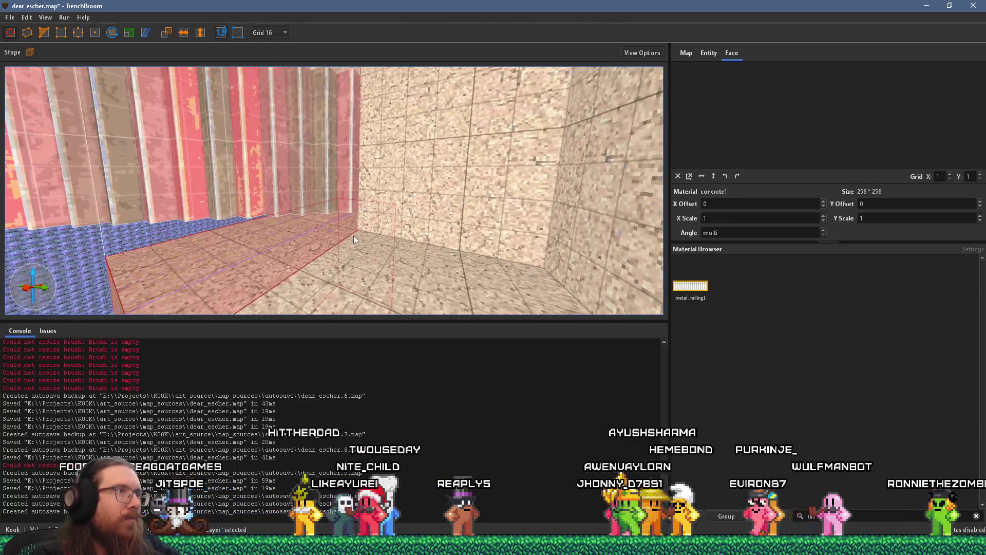
scroll(333, 226, up, 5)
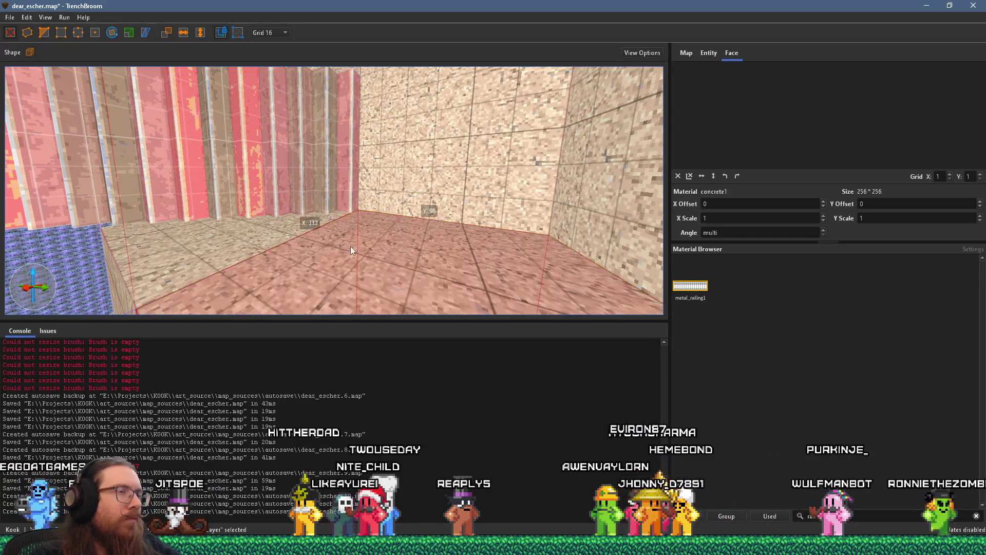
scroll(376, 235, up, 5)
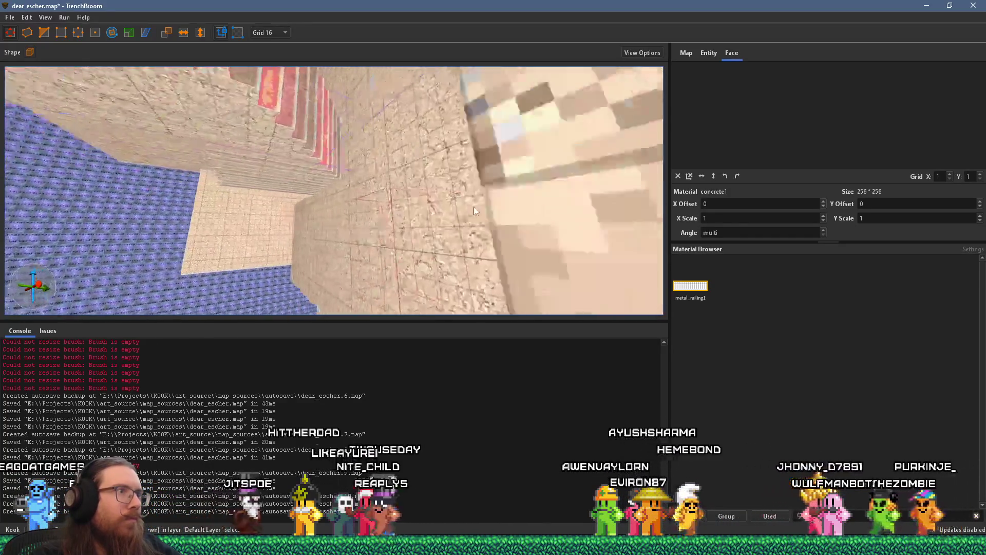
scroll(436, 215, down, 5)
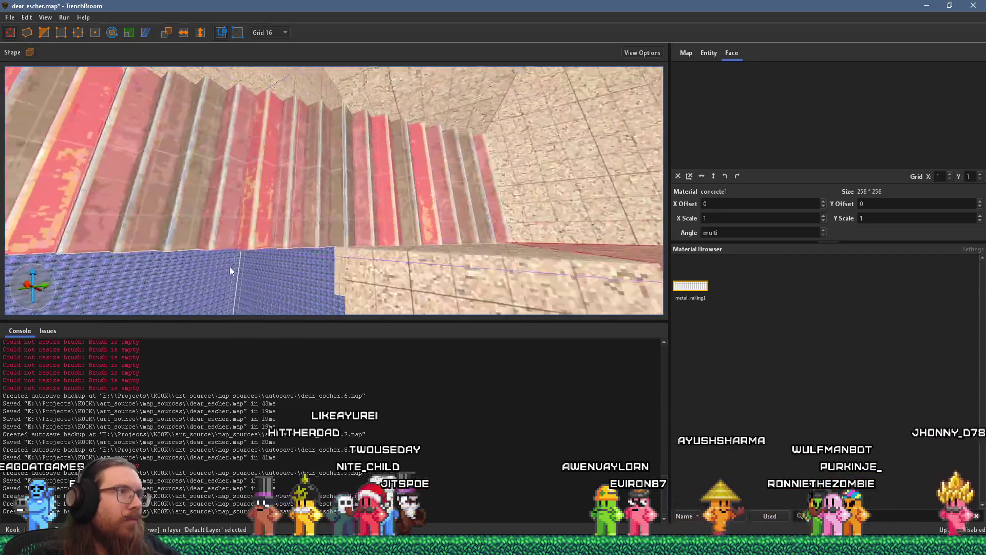
scroll(248, 258, down, 10)
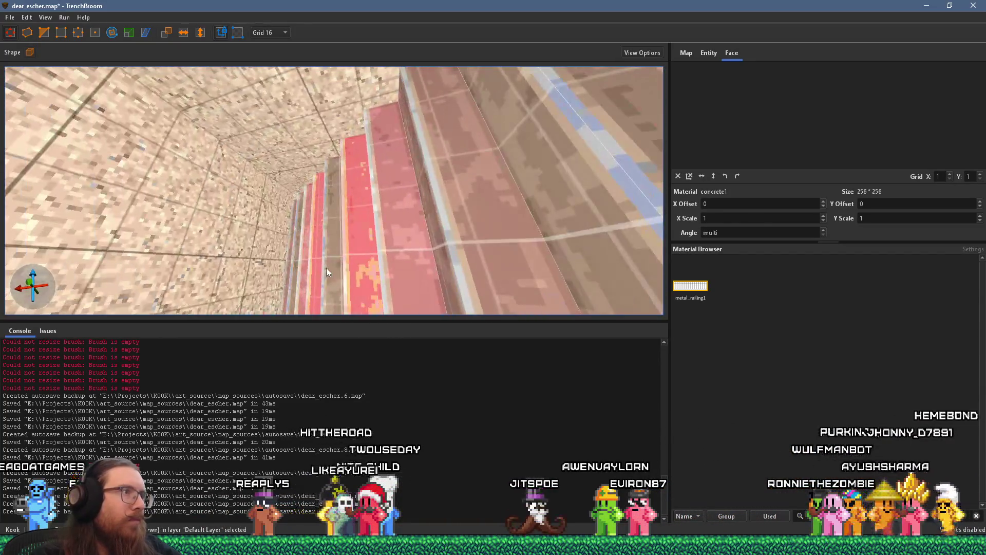
scroll(304, 286, down, 5)
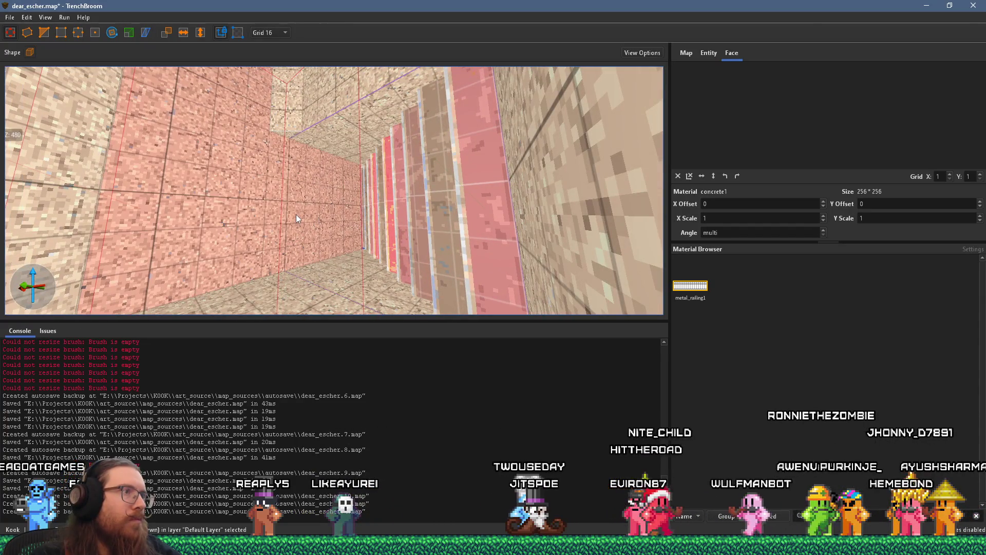
scroll(305, 203, up, 10)
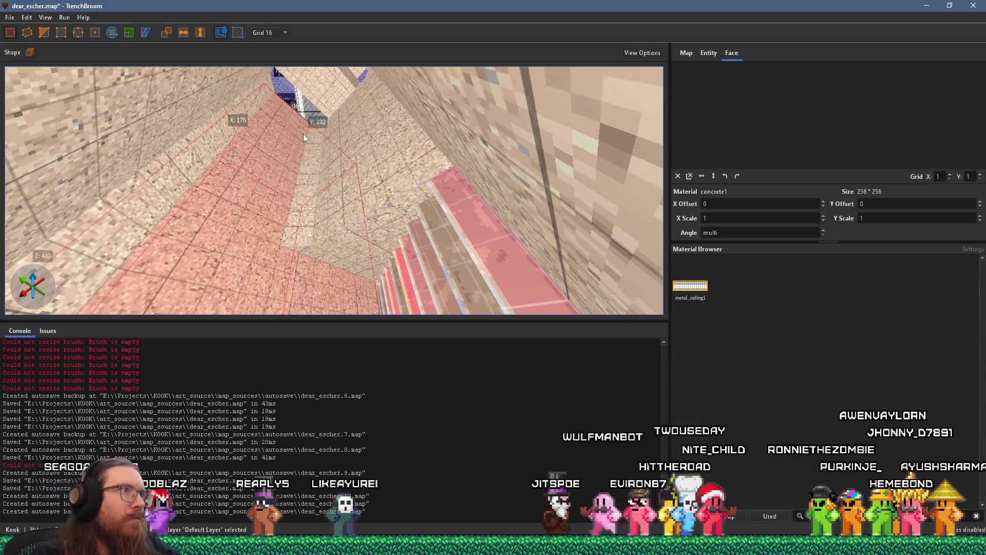
scroll(325, 163, down, 10)
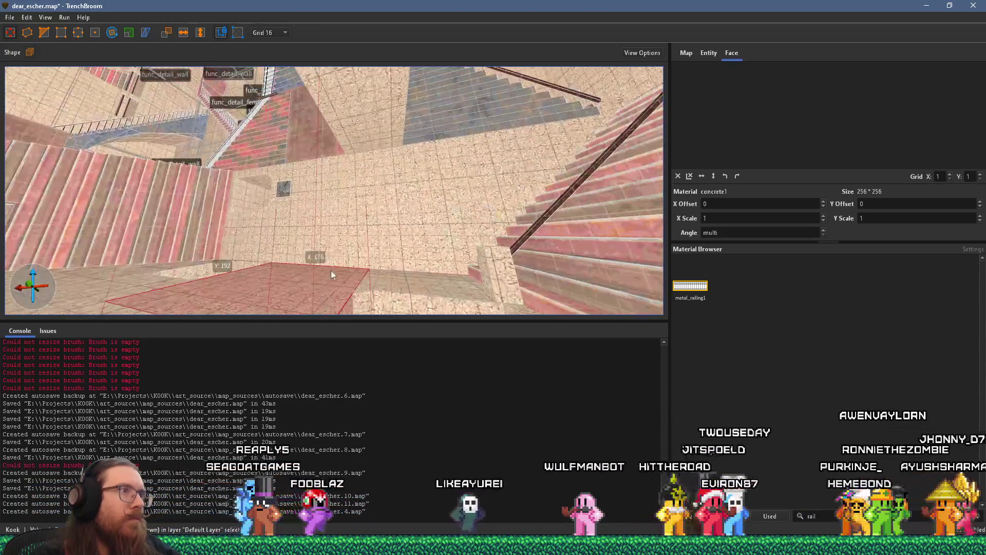
scroll(339, 258, up, 10)
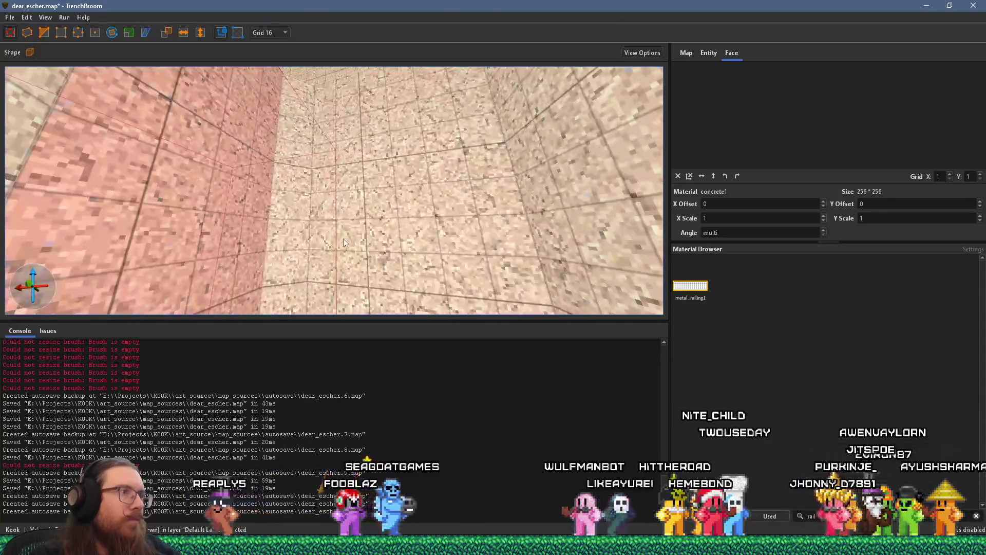
scroll(309, 129, down, 10)
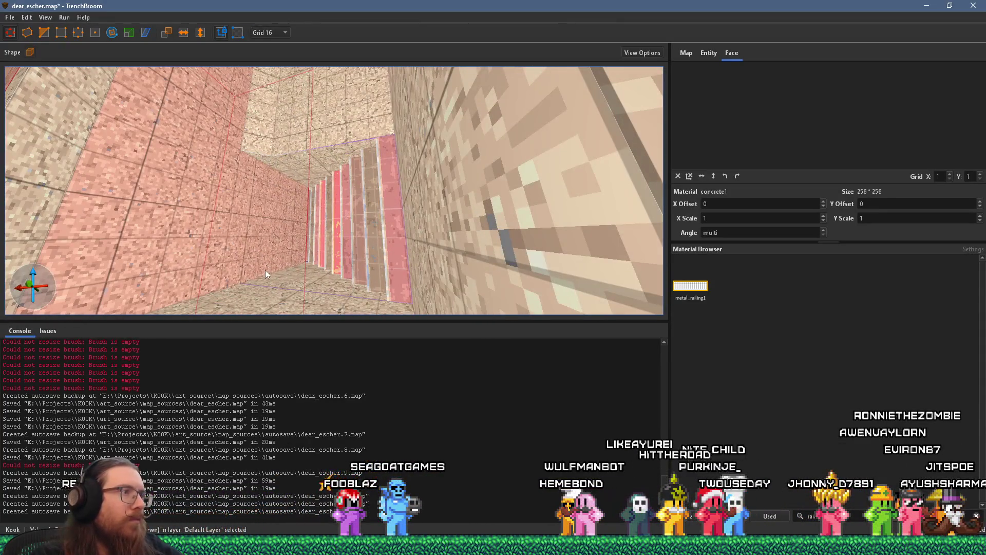
scroll(267, 234, up, 5)
scroll(270, 240, down, 5)
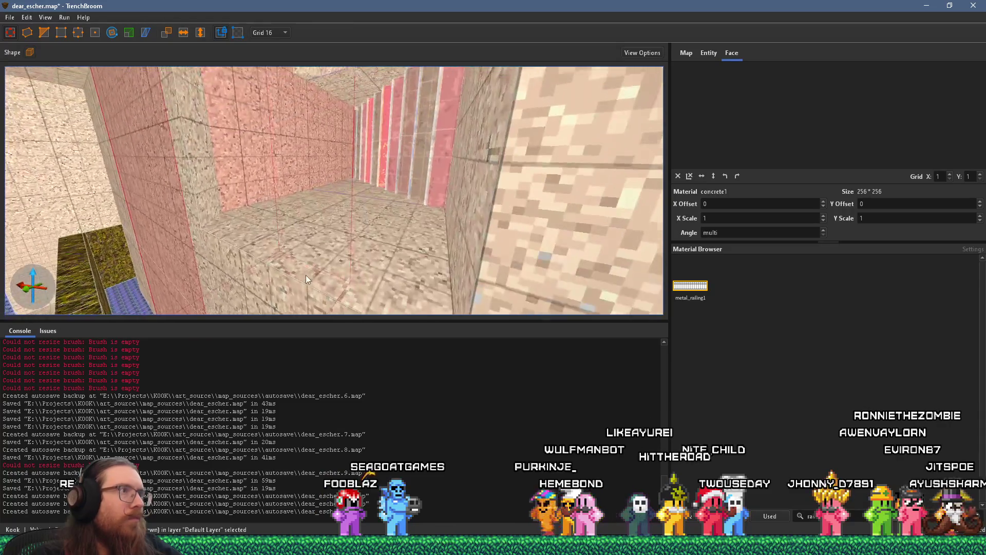
scroll(308, 286, up, 3)
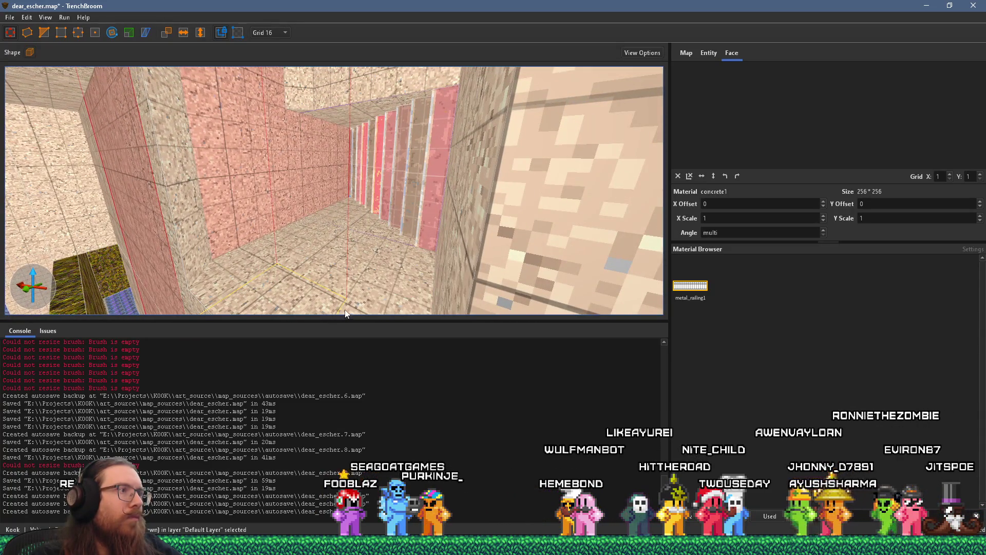
Step: Clip the wedge-shaped wall brush where the wall meets the floor, then deselect it
click(332, 125)
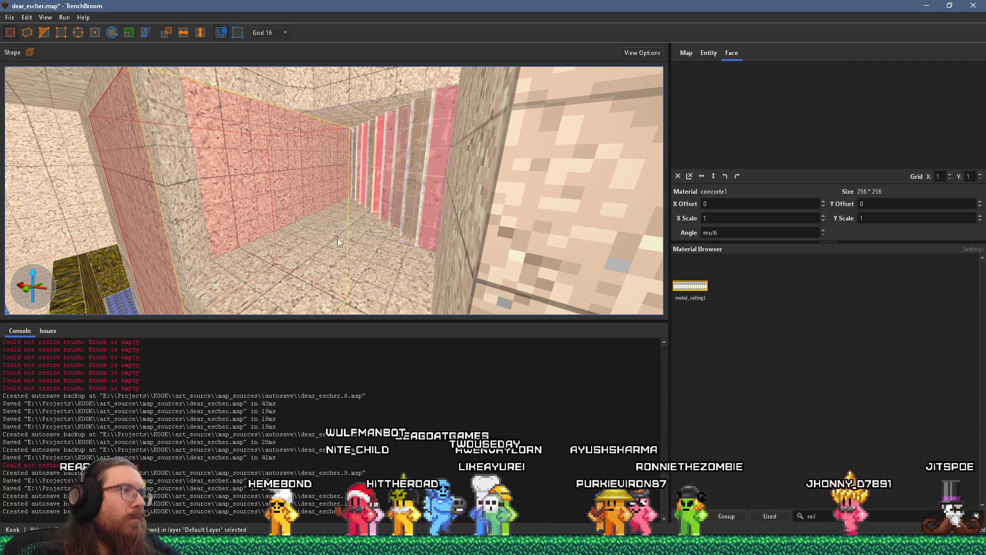
scroll(338, 237, up, 3)
scroll(375, 171, down, 5)
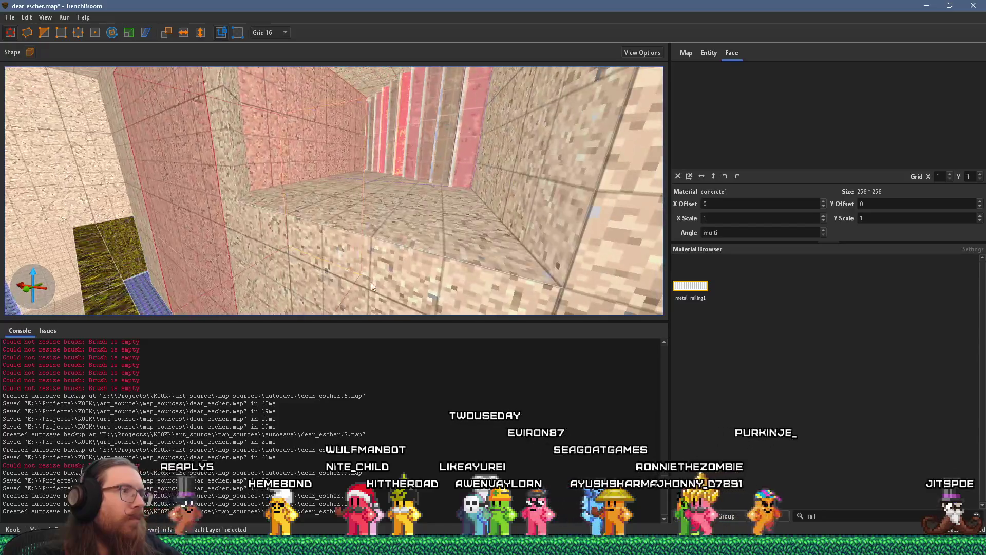
scroll(354, 191, up, 5)
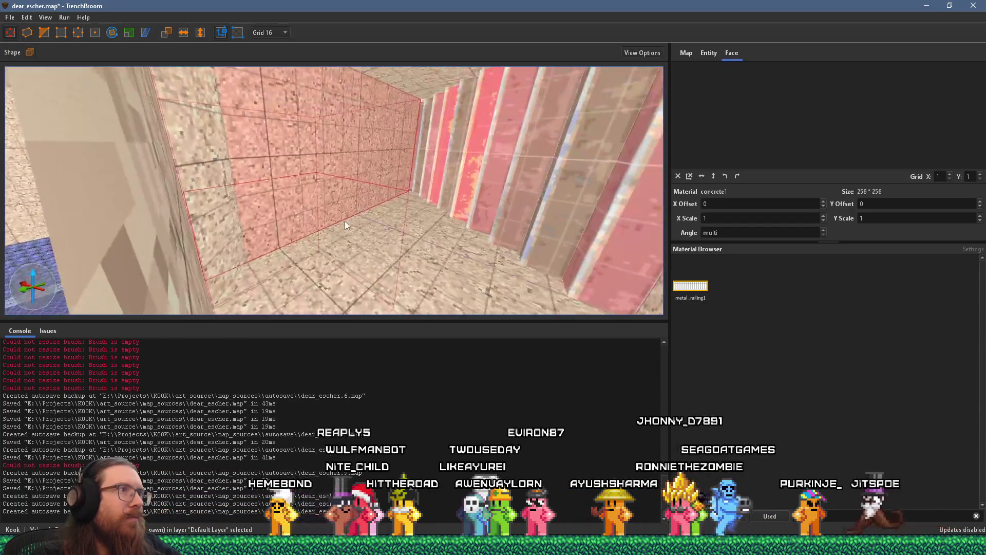
scroll(322, 242, up, 1)
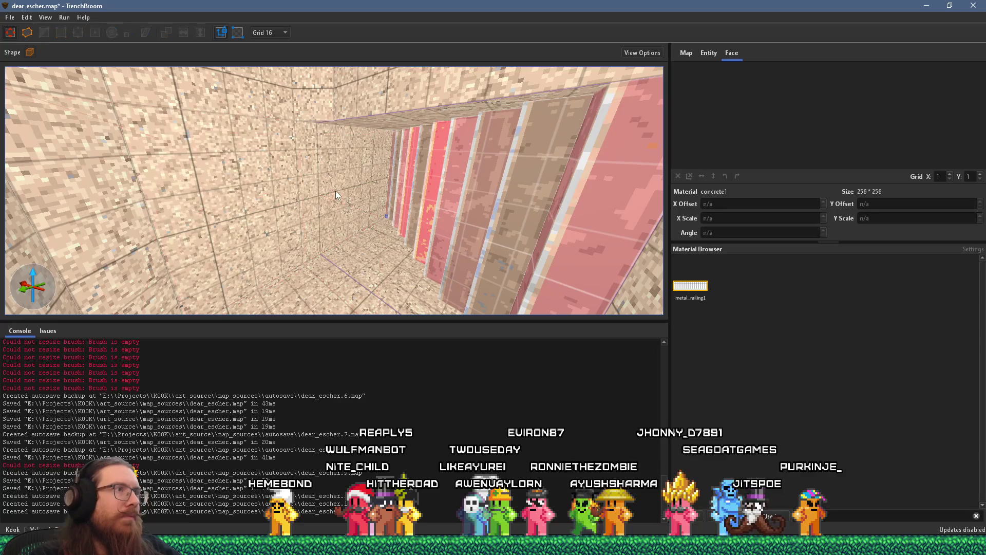
scroll(317, 164, up, 2)
scroll(309, 166, up, 2)
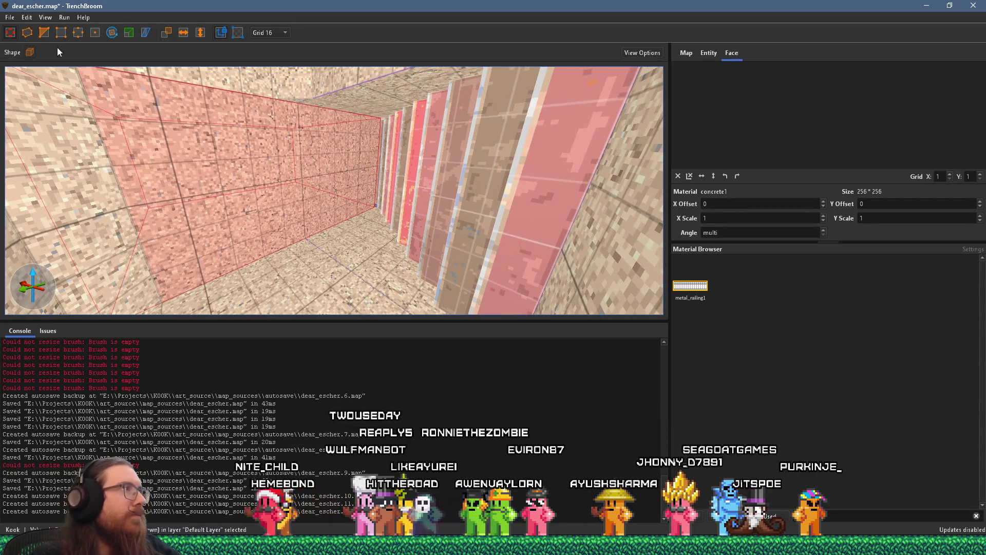
key(Escape)
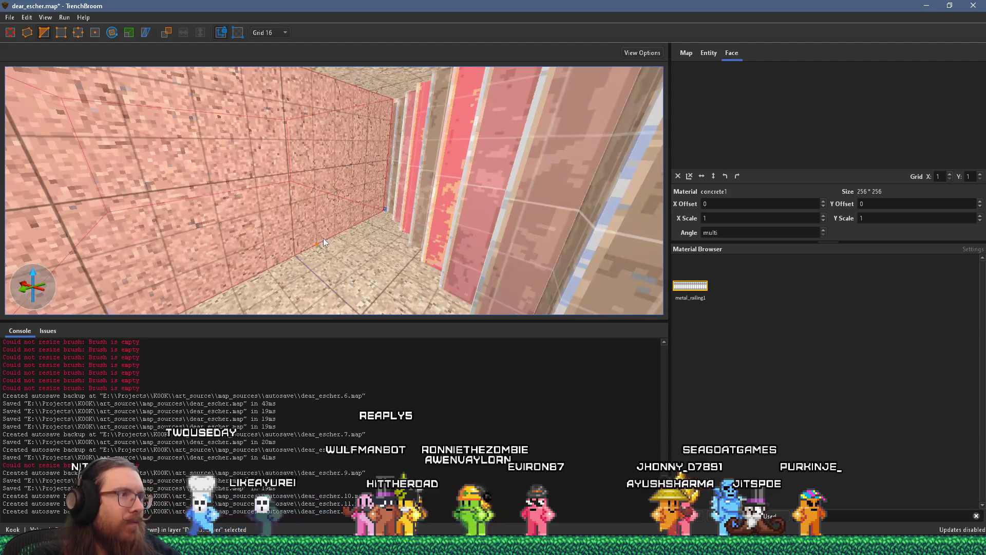
click(297, 254)
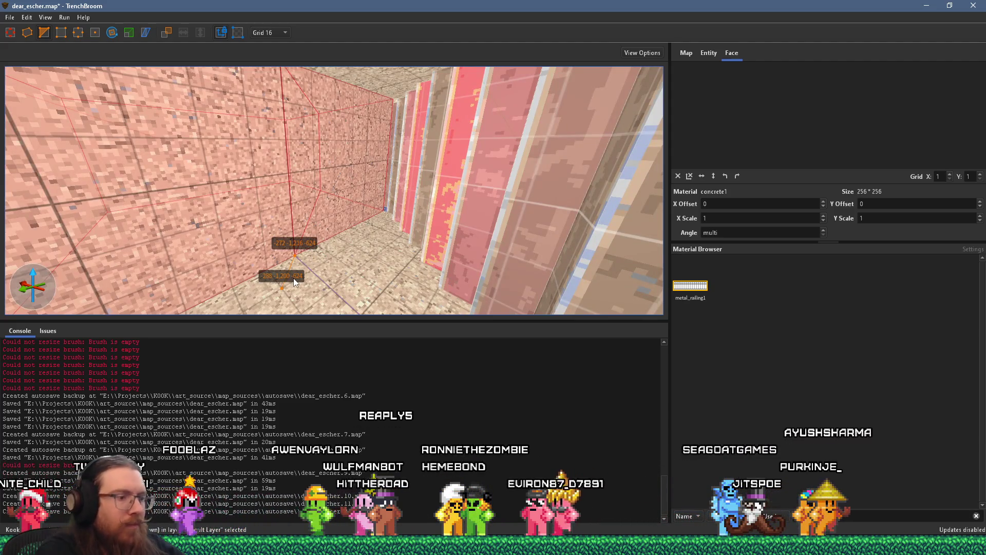
key(Return)
key(Escape)
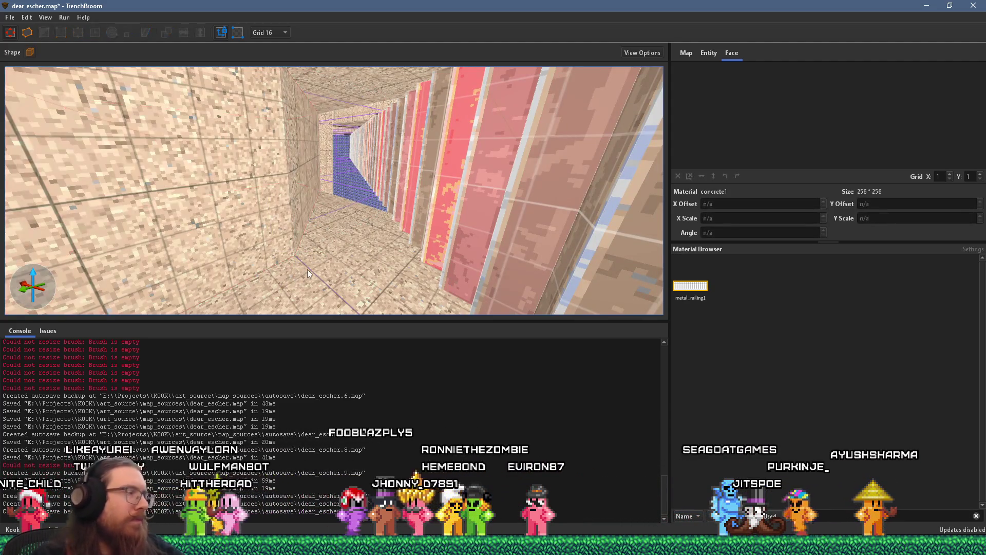
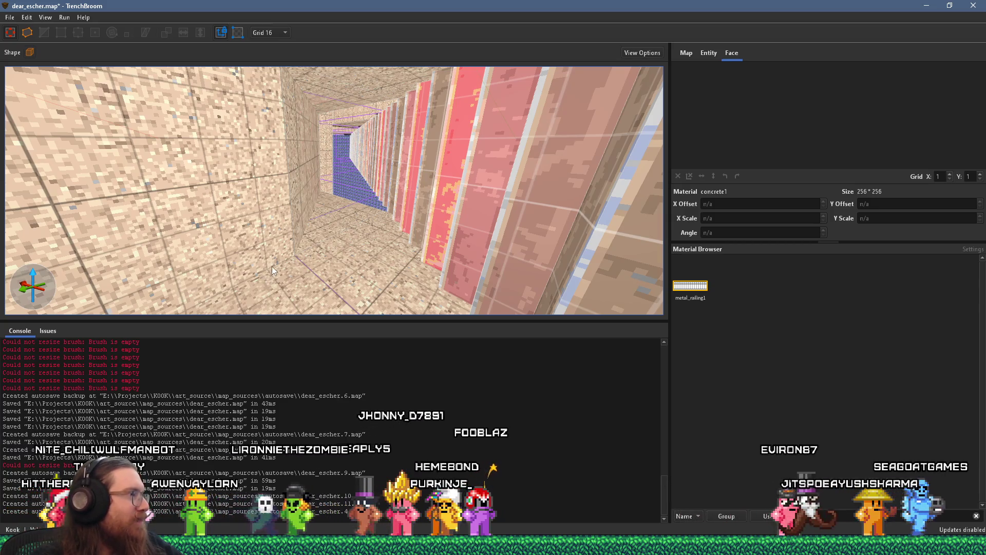
Step: Turn the view toward the stairs and select the tall pink wall brush beside them
scroll(277, 249, up, 5)
scroll(284, 232, up, 3)
mouse_move(285, 231)
mouse_down()
mouse_move(408, 234)
mouse_move(431, 208)
mouse_move(364, 186)
mouse_move(392, 225)
mouse_move(391, 215)
mouse_move(387, 226)
mouse_move(316, 236)
mouse_move(270, 221)
mouse_move(424, 259)
mouse_up()
click(392, 226)
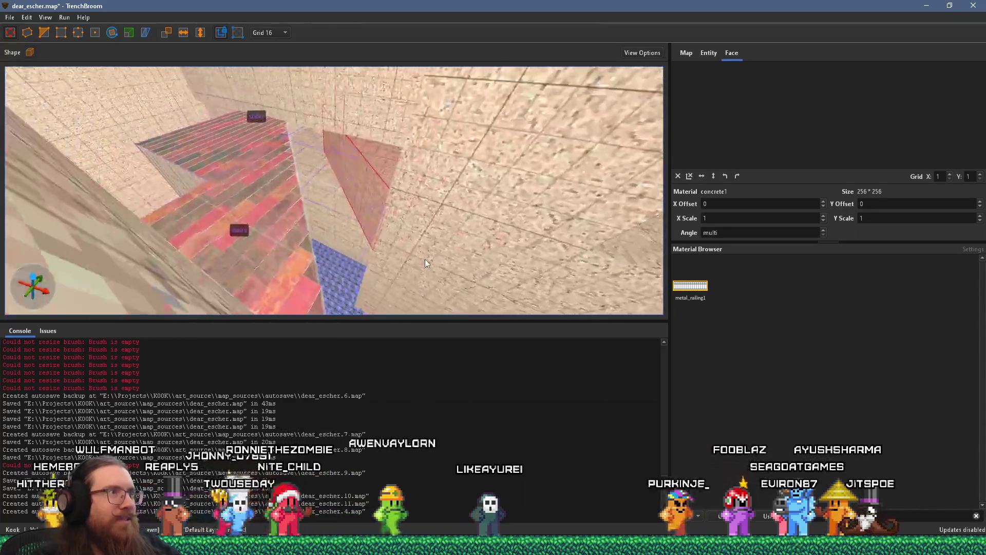
click(425, 259)
Step: Bring up the wall brush's context menu, then orbit around it to see its end face
right_click(359, 231)
mouse_move(351, 178)
mouse_down()
mouse_move(360, 169)
mouse_move(420, 198)
mouse_move(439, 59)
mouse_move(436, 110)
mouse_move(539, 225)
mouse_move(267, 152)
mouse_move(272, 186)
mouse_move(338, 15)
mouse_move(322, 174)
mouse_move(283, 26)
mouse_move(414, 106)
mouse_move(396, 207)
mouse_move(460, 150)
mouse_move(500, 91)
mouse_move(366, 266)
mouse_up()
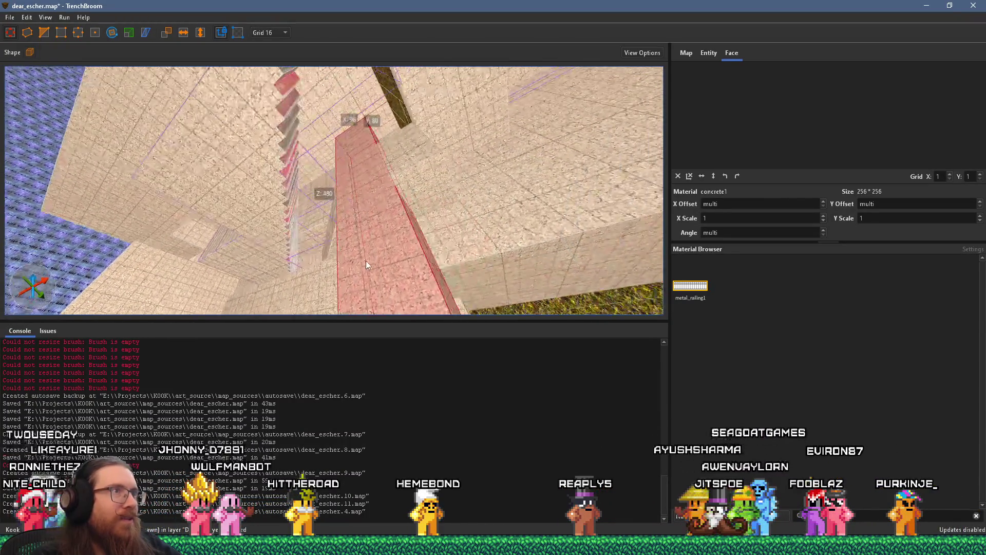
mouse_move(381, 138)
mouse_down()
mouse_move(388, 206)
mouse_move(329, 237)
mouse_move(311, 102)
mouse_move(361, 165)
mouse_move(480, 150)
mouse_up()
mouse_move(419, 232)
mouse_down()
mouse_move(417, 242)
mouse_move(408, 186)
mouse_move(414, 208)
mouse_move(494, 140)
mouse_move(507, 100)
mouse_move(481, 83)
mouse_move(424, 105)
mouse_move(443, 143)
mouse_move(399, 179)
mouse_move(106, 90)
mouse_up()
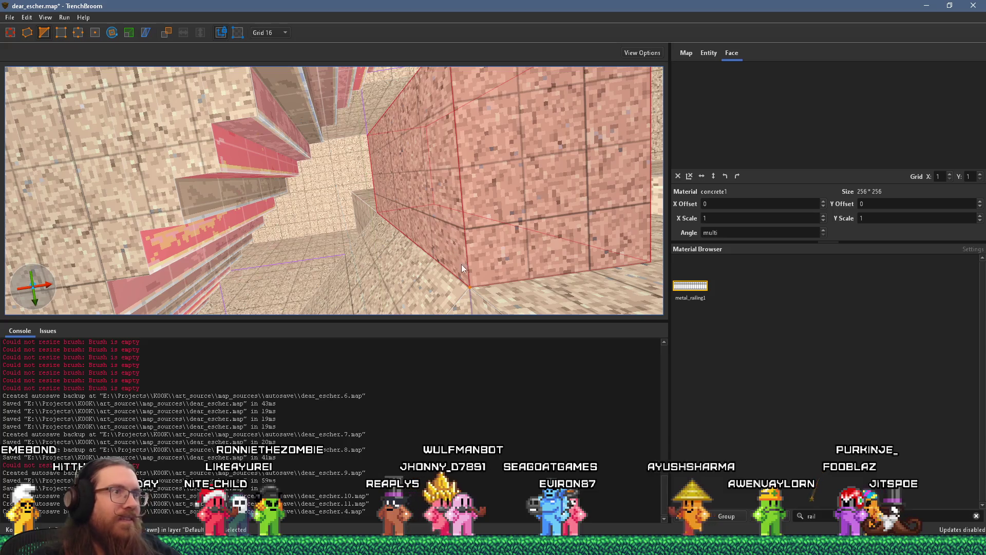
Step: Reshape the selected pink block into a sloped wedge and view it over the stairs and teleporter
key(ctrl+z)
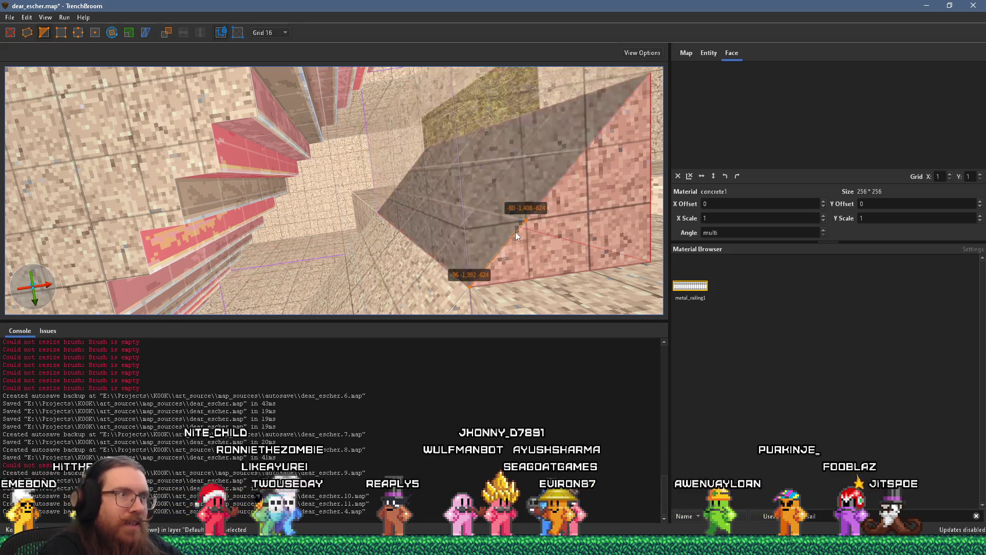
drag(479, 268, 380, 274)
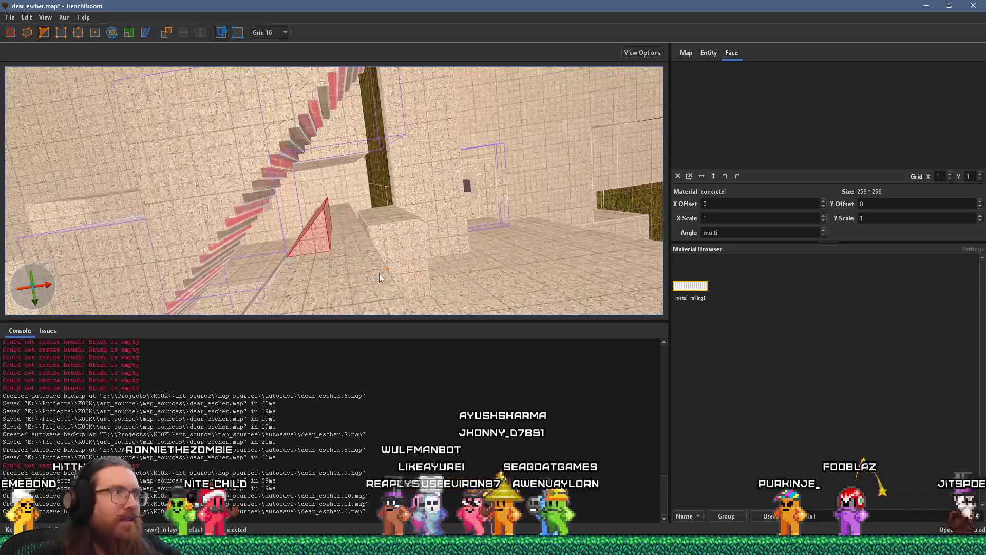
scroll(424, 200, up, 3)
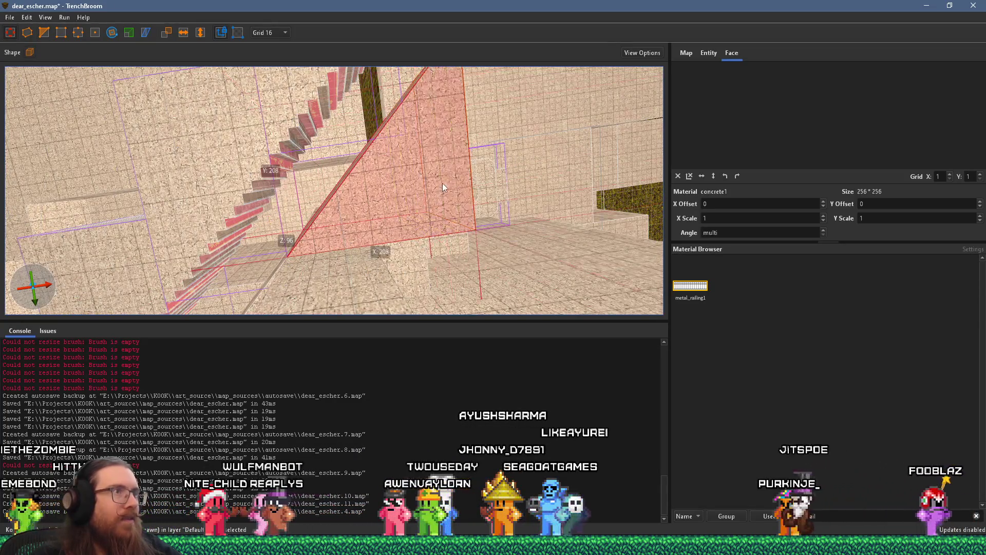
scroll(442, 183, up, 3)
mouse_move(394, 309)
mouse_down()
mouse_move(341, 268)
mouse_move(202, 301)
mouse_move(205, 274)
mouse_up()
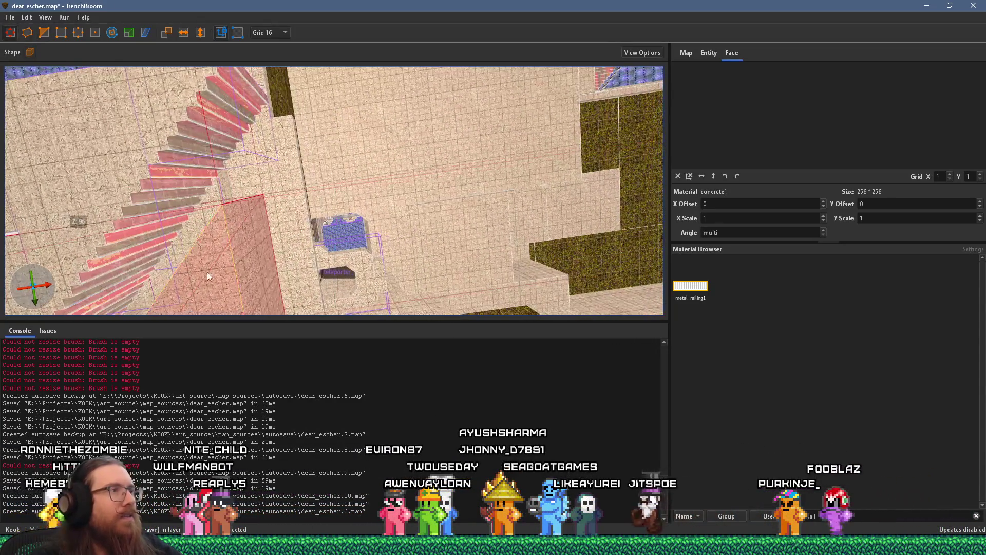
mouse_move(277, 244)
mouse_down()
mouse_move(247, 281)
mouse_move(243, 261)
mouse_move(299, 141)
mouse_move(286, 209)
mouse_move(336, 318)
mouse_move(314, 263)
mouse_move(296, 300)
mouse_move(339, 281)
mouse_move(326, 195)
mouse_move(369, 240)
mouse_move(393, 82)
mouse_move(392, 172)
mouse_move(430, 56)
mouse_move(386, 156)
mouse_move(509, 216)
mouse_move(443, 249)
mouse_move(399, 253)
mouse_move(324, 133)
mouse_move(468, 159)
mouse_move(766, 265)
mouse_move(695, 327)
mouse_move(403, 315)
mouse_move(297, 257)
mouse_move(266, 196)
mouse_move(289, 161)
mouse_move(287, 192)
mouse_move(365, 228)
mouse_move(367, 123)
mouse_up()
Step: Add a thin floor slab near the stairs and stretch its depth to 224 units
mouse_move(345, 190)
mouse_down()
mouse_move(357, 174)
mouse_move(360, 69)
mouse_move(404, 80)
mouse_up()
mouse_move(420, 133)
mouse_down()
mouse_move(390, 90)
mouse_move(407, 121)
mouse_move(275, 19)
mouse_up()
click(251, 87)
mouse_move(251, 87)
mouse_down()
mouse_move(257, 130)
mouse_move(362, 180)
mouse_move(466, 285)
mouse_move(405, 235)
mouse_move(359, 227)
mouse_move(365, 276)
mouse_move(389, 155)
mouse_move(215, 224)
mouse_move(279, 197)
mouse_move(489, 185)
mouse_move(349, 257)
mouse_move(315, 186)
mouse_move(533, 232)
mouse_move(571, 183)
mouse_move(302, 137)
mouse_move(382, 226)
mouse_move(496, 189)
mouse_move(480, 256)
mouse_move(477, 244)
mouse_move(375, 223)
mouse_move(419, 265)
mouse_move(476, 278)
mouse_move(443, 216)
mouse_move(449, 258)
mouse_move(502, 223)
mouse_move(416, 224)
mouse_move(330, 208)
mouse_move(359, 210)
mouse_move(315, 188)
mouse_move(350, 239)
mouse_move(393, 216)
mouse_move(370, 232)
mouse_move(438, 232)
mouse_move(531, 179)
mouse_up()
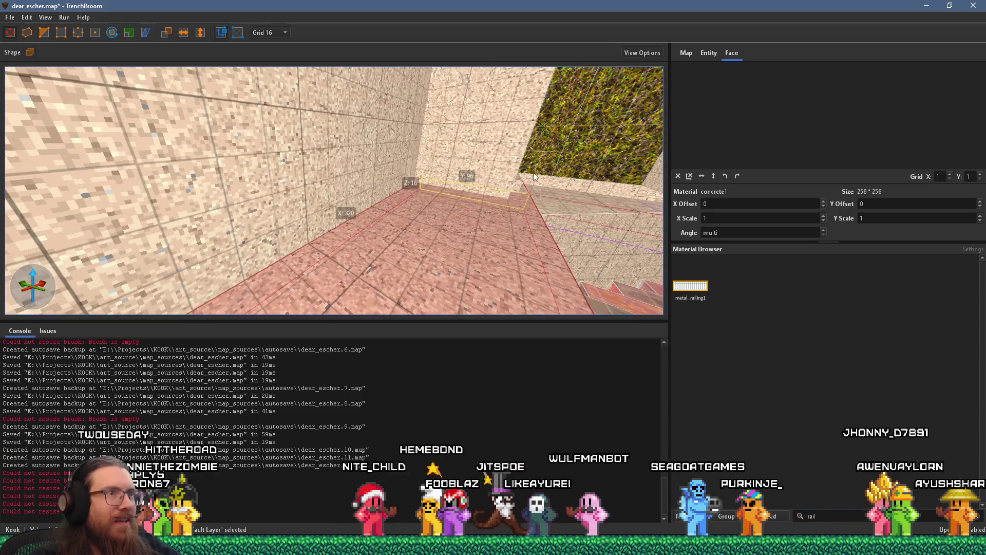
mouse_move(560, 256)
mouse_down()
mouse_move(692, 239)
mouse_move(393, 205)
mouse_move(531, 225)
mouse_move(462, 201)
mouse_move(455, 258)
mouse_move(527, 203)
mouse_move(531, 224)
mouse_move(387, 216)
mouse_up()
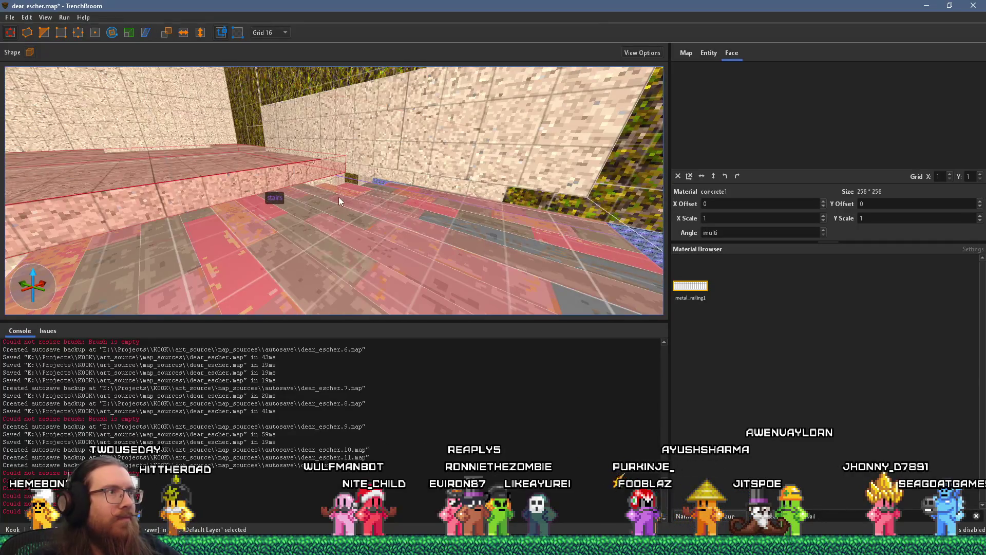
Step: Raise the narrow brush beside the stairs from 48 to 96 units tall
mouse_move(300, 177)
mouse_down()
mouse_move(389, 202)
mouse_move(287, 151)
mouse_move(326, 217)
mouse_move(383, 242)
mouse_move(345, 195)
mouse_move(249, 188)
mouse_move(258, 176)
mouse_move(280, 193)
mouse_move(374, 149)
mouse_move(399, 196)
mouse_move(382, 253)
mouse_move(331, 189)
mouse_move(408, 195)
mouse_move(383, 159)
mouse_move(234, 133)
mouse_move(400, 126)
mouse_move(369, 190)
mouse_move(382, 212)
mouse_move(316, 142)
mouse_move(375, 100)
mouse_move(339, 219)
mouse_move(342, 245)
mouse_move(374, 254)
mouse_move(332, 195)
mouse_move(638, 229)
mouse_move(420, 177)
mouse_move(502, 314)
mouse_up()
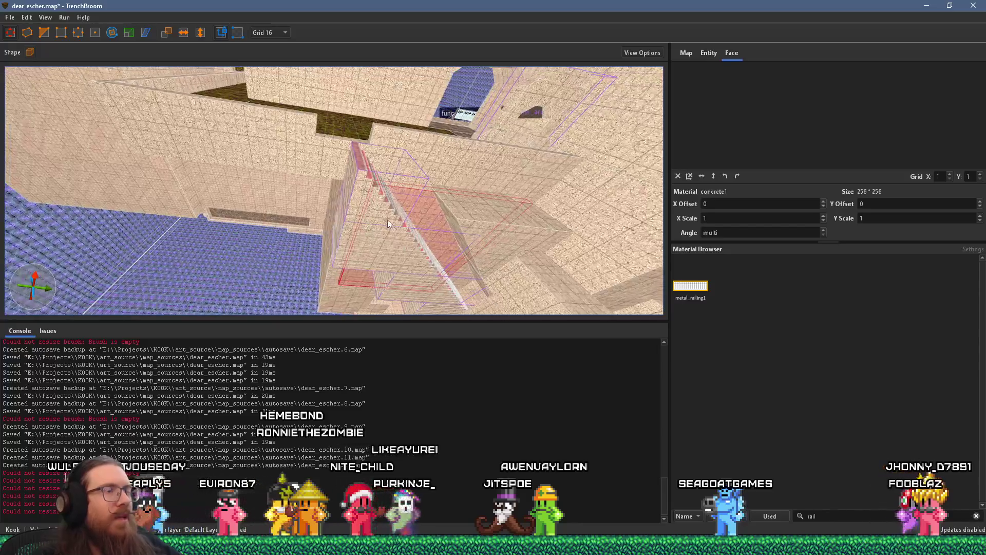
mouse_move(385, 218)
mouse_down()
mouse_move(388, 275)
mouse_move(371, 220)
mouse_move(321, 191)
mouse_move(322, 179)
mouse_up()
mouse_move(343, 224)
mouse_down()
mouse_move(401, 176)
mouse_move(391, 221)
mouse_up()
mouse_move(263, 213)
mouse_down()
mouse_move(371, 238)
mouse_move(347, 185)
mouse_move(360, 217)
mouse_move(452, 150)
mouse_move(407, 198)
mouse_move(443, 201)
mouse_move(348, 283)
mouse_move(264, 257)
mouse_move(294, 188)
mouse_move(318, 197)
mouse_move(456, 186)
mouse_move(409, 176)
mouse_move(331, 220)
mouse_move(398, 224)
mouse_move(368, 226)
mouse_move(363, 183)
mouse_up()
Step: Delete the large wall block above the blue pool
click(325, 191)
mouse_move(328, 238)
mouse_down()
mouse_move(171, 202)
mouse_move(243, 235)
mouse_move(240, 215)
mouse_up()
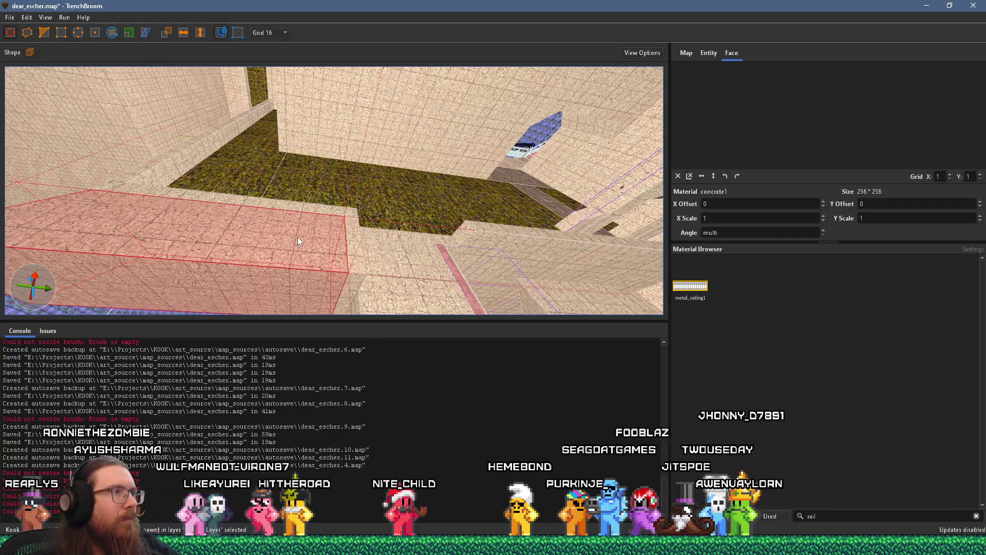
key(Delete)
Step: Lower the small pillar by the stairs from 96 to 16 units
mouse_move(410, 284)
mouse_down()
mouse_move(360, 107)
mouse_move(452, 112)
mouse_move(314, 178)
mouse_move(302, 202)
mouse_move(139, 161)
mouse_move(143, 90)
mouse_move(166, 182)
mouse_move(188, 138)
mouse_move(306, 262)
mouse_move(463, 184)
mouse_move(376, 172)
mouse_up()
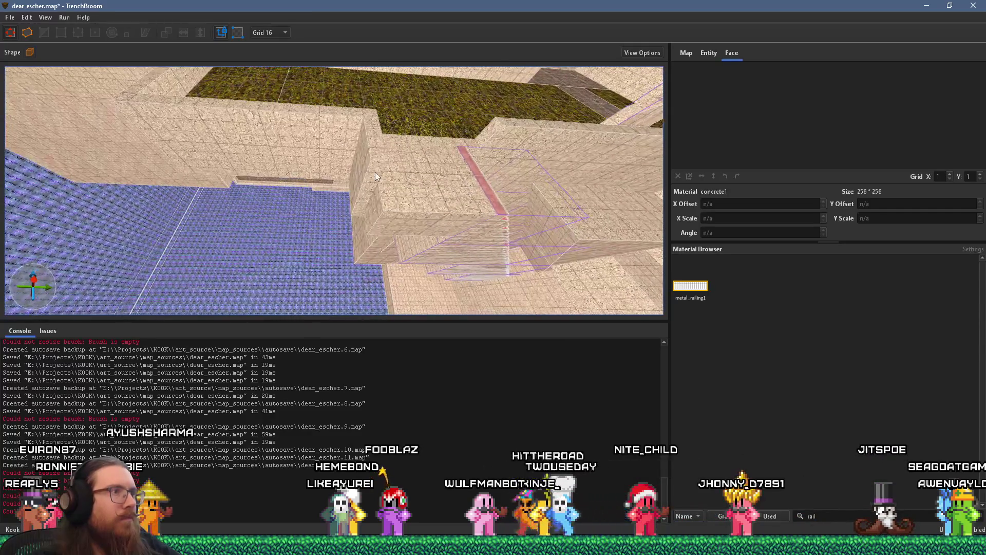
click(375, 175)
mouse_move(374, 211)
mouse_down()
mouse_move(379, 229)
mouse_move(512, 234)
mouse_up()
key(w)
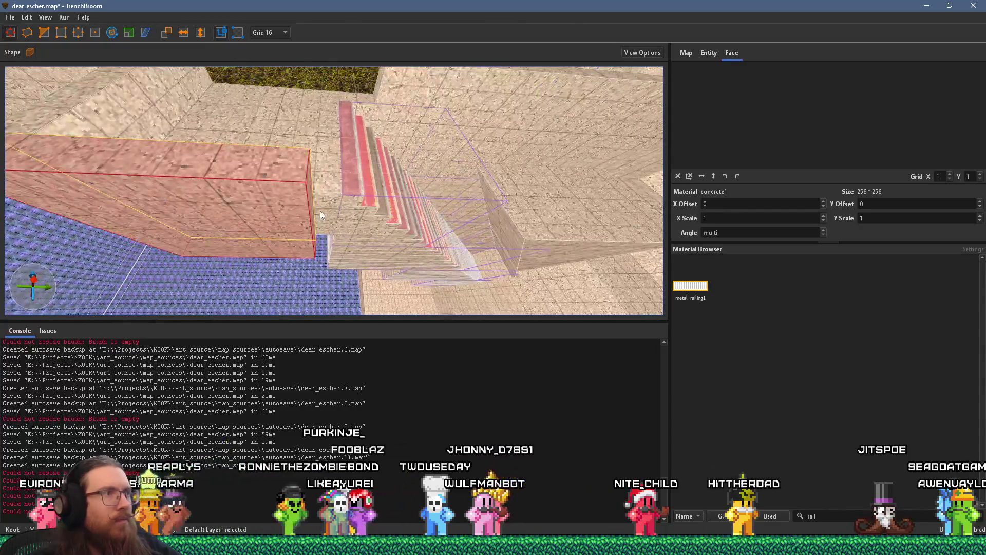
key(s)
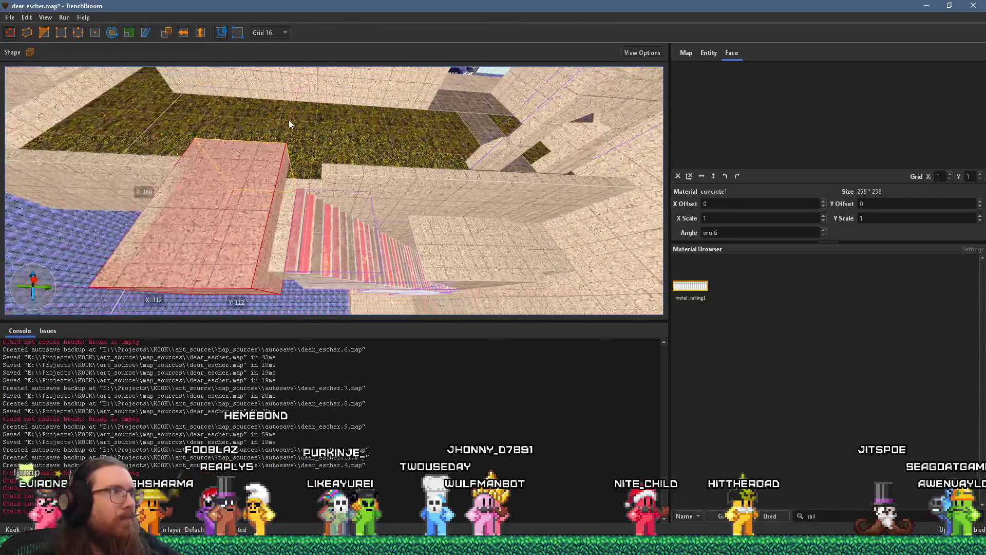
mouse_move(256, 235)
mouse_down()
mouse_move(164, 220)
mouse_move(181, 177)
mouse_move(272, 292)
mouse_move(187, 267)
mouse_move(297, 171)
mouse_move(331, 206)
mouse_move(314, 176)
mouse_move(359, 299)
mouse_move(357, 269)
mouse_move(324, 287)
mouse_move(335, 256)
mouse_move(385, 277)
mouse_move(475, 282)
mouse_move(393, 262)
mouse_move(367, 168)
mouse_move(348, 282)
mouse_move(363, 223)
mouse_move(222, 173)
mouse_move(89, 156)
mouse_up()
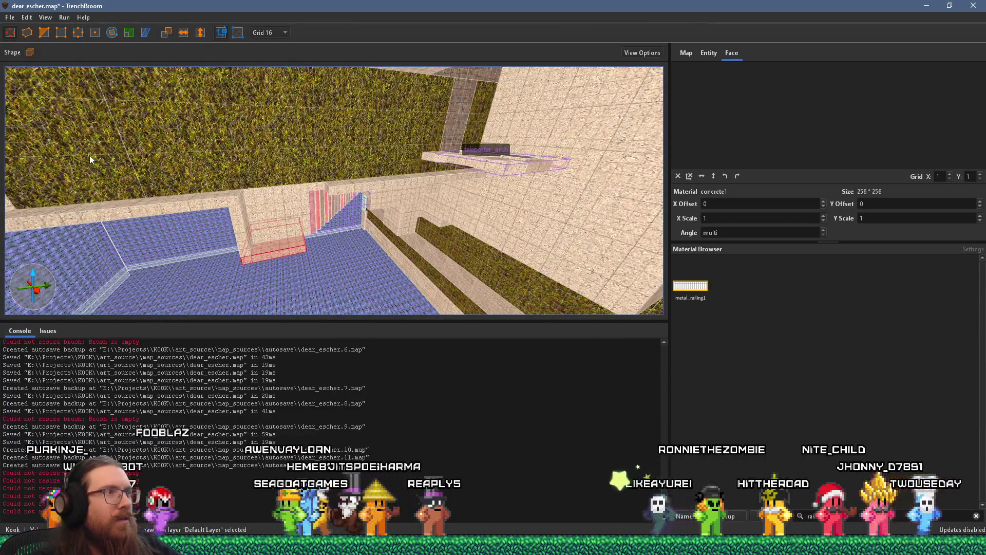
Step: Pull in one side face of the column at the pool's edge to make it narrower
mouse_move(89, 157)
mouse_down()
mouse_move(160, 232)
mouse_move(446, 192)
mouse_move(288, 235)
mouse_move(173, 288)
mouse_move(360, 268)
mouse_move(481, 281)
mouse_move(436, 290)
mouse_move(363, 261)
mouse_up()
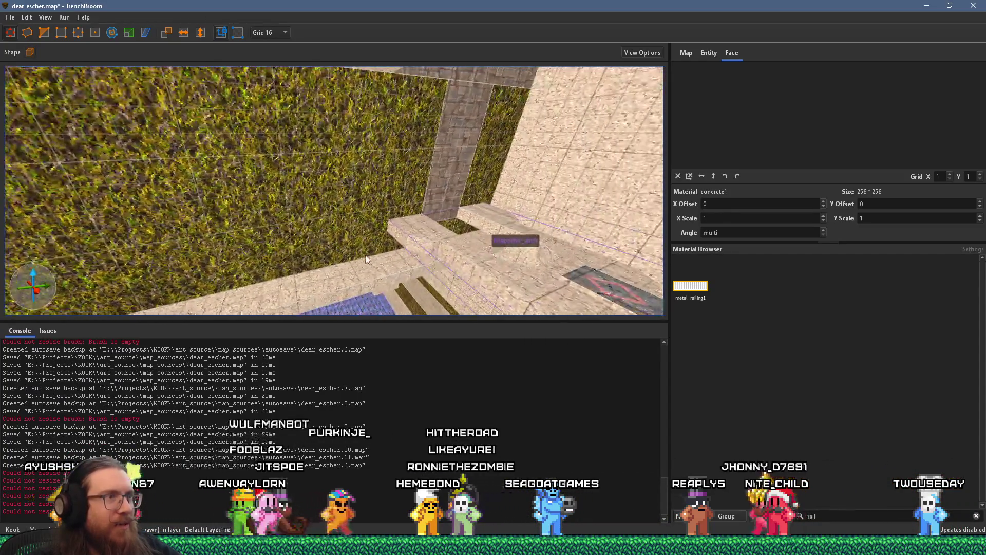
mouse_move(481, 254)
mouse_down()
mouse_move(484, 244)
mouse_move(431, 209)
mouse_move(438, 220)
mouse_move(425, 272)
mouse_move(299, 188)
mouse_move(290, 169)
mouse_move(405, 111)
mouse_move(332, 364)
mouse_move(318, 286)
mouse_move(302, 260)
mouse_move(257, 255)
mouse_move(275, 259)
mouse_move(384, 175)
mouse_move(426, 167)
mouse_move(342, 172)
mouse_move(344, 163)
mouse_move(396, 201)
mouse_move(360, 193)
mouse_move(410, 172)
mouse_move(371, 180)
mouse_move(399, 195)
mouse_move(389, 219)
mouse_move(361, 215)
mouse_up()
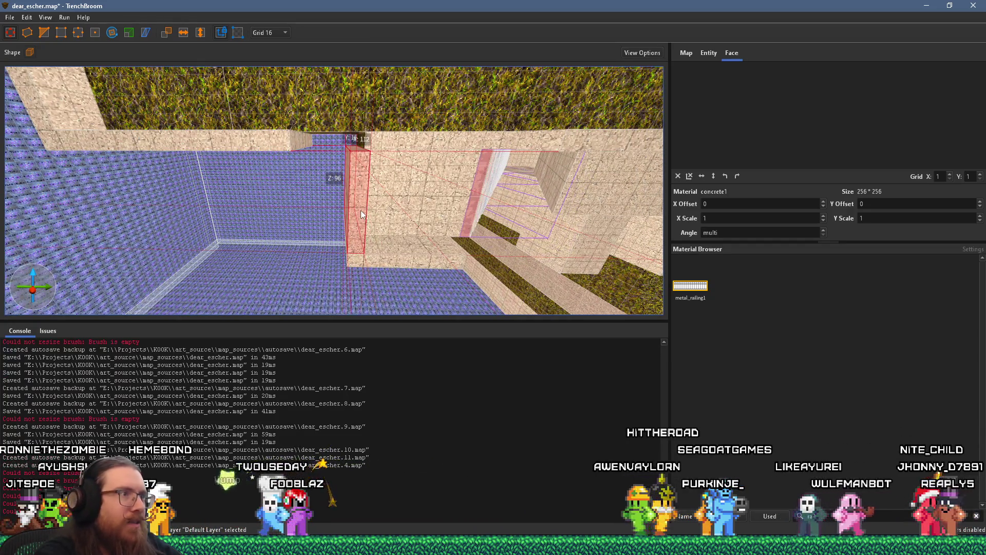
mouse_move(384, 231)
mouse_down()
mouse_move(362, 158)
mouse_move(355, 200)
mouse_move(353, 133)
mouse_move(354, 140)
mouse_move(382, 127)
mouse_up()
mouse_move(436, 110)
mouse_down()
mouse_move(451, 117)
mouse_move(353, 132)
mouse_up()
mouse_move(177, 124)
mouse_down()
mouse_move(378, 127)
mouse_move(86, 137)
mouse_up()
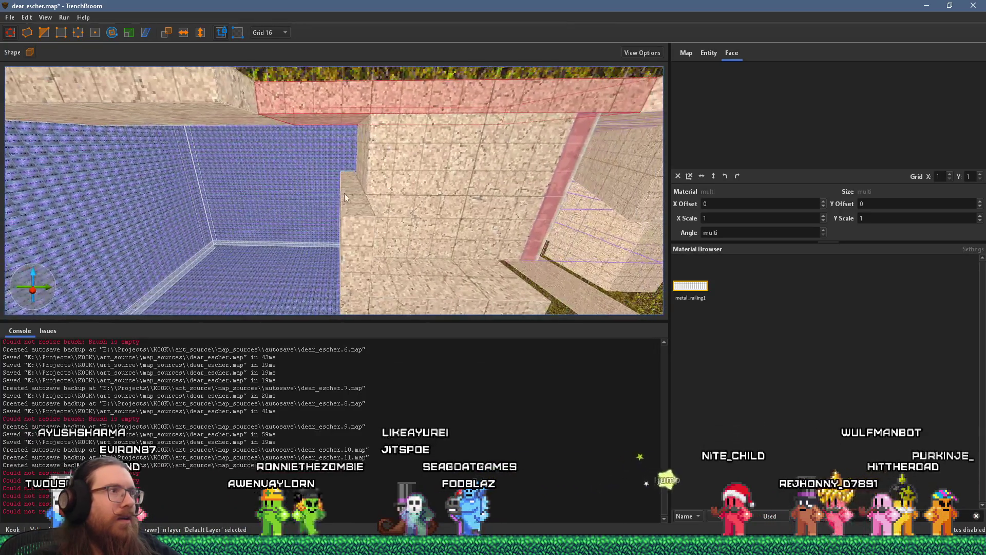
Step: Select the small brush at the pool's edge and set the grid to 8
click(344, 188)
scroll(181, 70, up, 1)
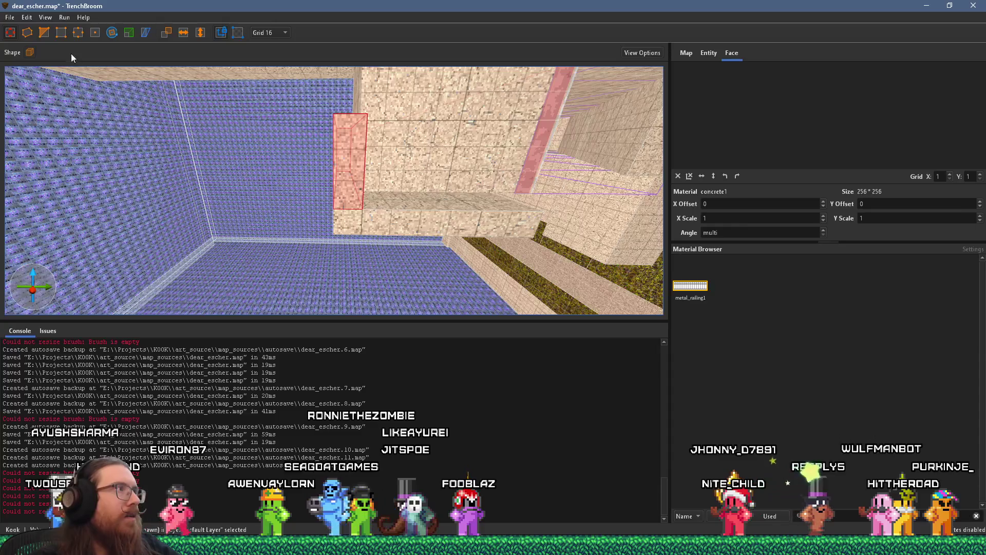
click(273, 32)
click(274, 81)
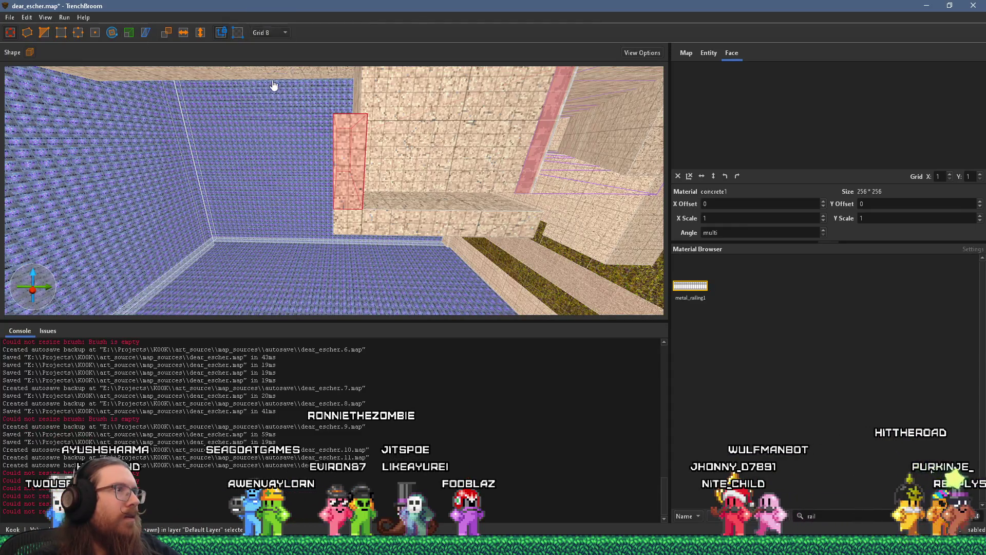
Step: Move the rotation centre to Z -632 and tilt the brush 45° into a diagonal beam
click(112, 33)
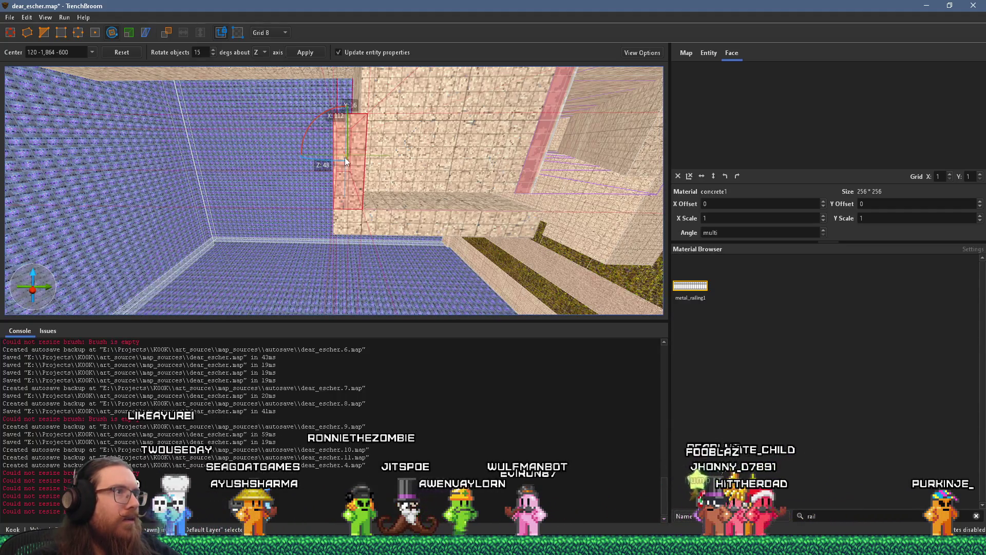
scroll(347, 182, up, 3)
drag(351, 146, 343, 180)
scroll(343, 180, down, 1)
scroll(346, 170, down, 2)
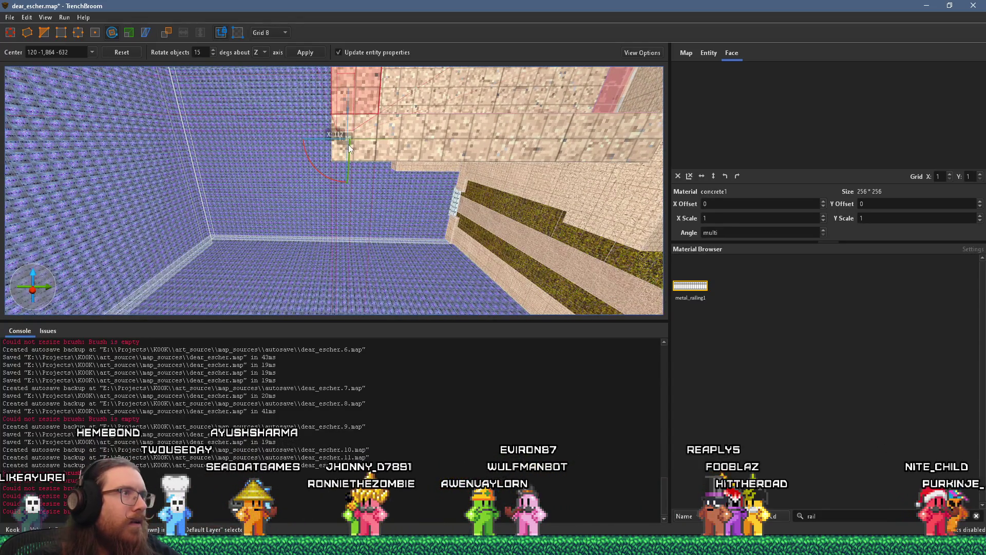
mouse_move(351, 141)
mouse_down()
mouse_move(320, 174)
mouse_move(350, 185)
mouse_up()
Step: Finish the rotation and stretch the upper concrete ledge over the pool to 112 by 248
scroll(356, 165, up, 2)
scroll(361, 189, down, 5)
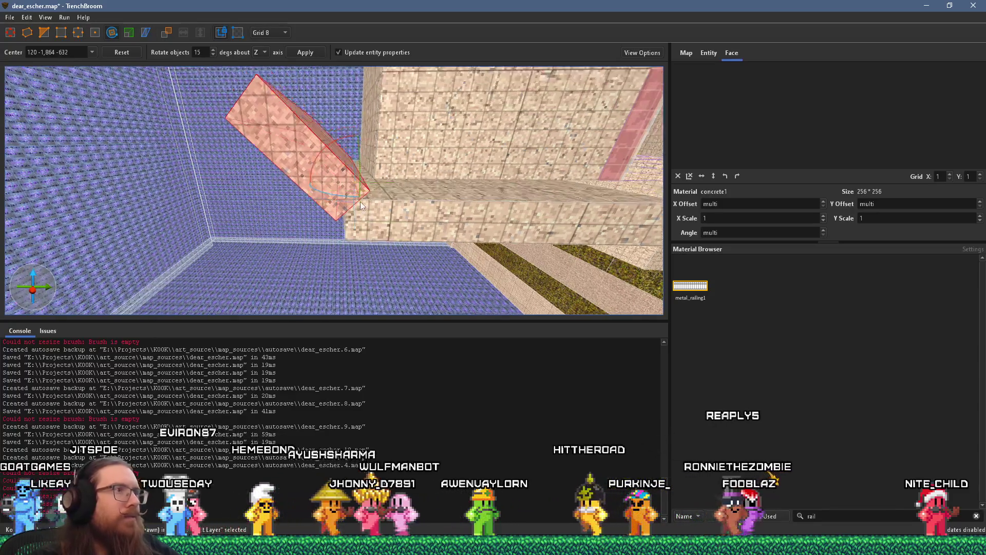
mouse_move(359, 192)
mouse_down()
mouse_move(379, 208)
mouse_move(383, 233)
mouse_up()
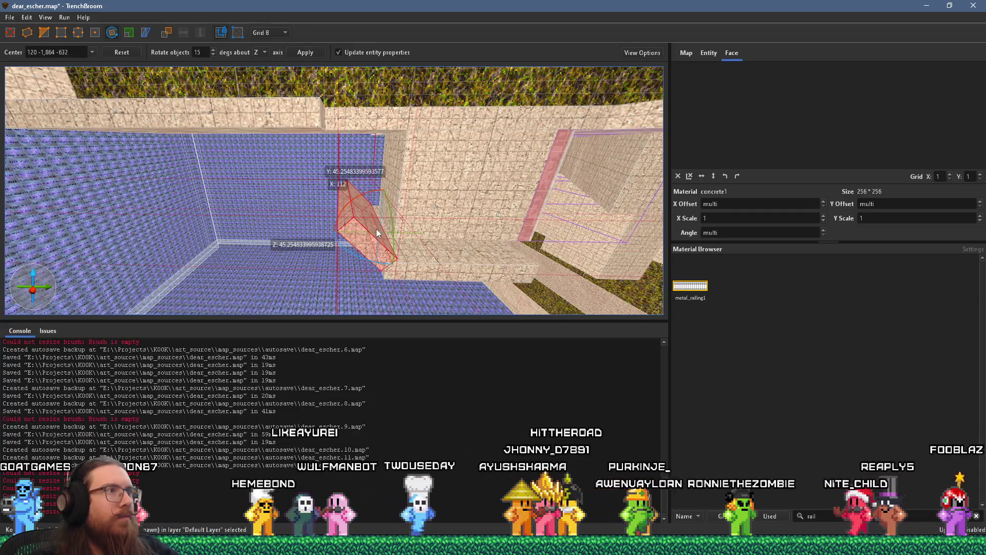
key(r)
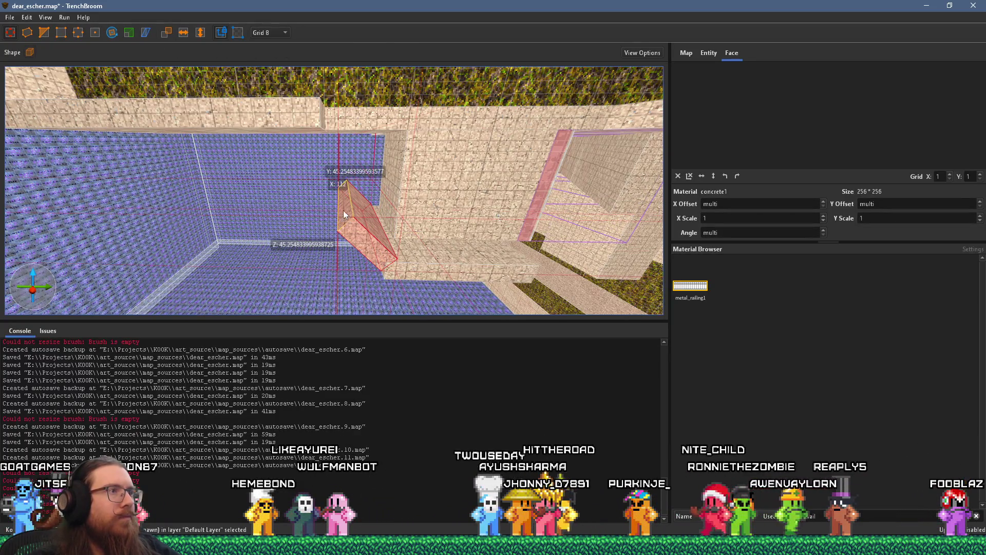
mouse_move(316, 192)
mouse_down()
mouse_move(362, 162)
mouse_move(313, 116)
mouse_move(322, 171)
mouse_move(418, 184)
mouse_move(170, 174)
mouse_up()
click(314, 116)
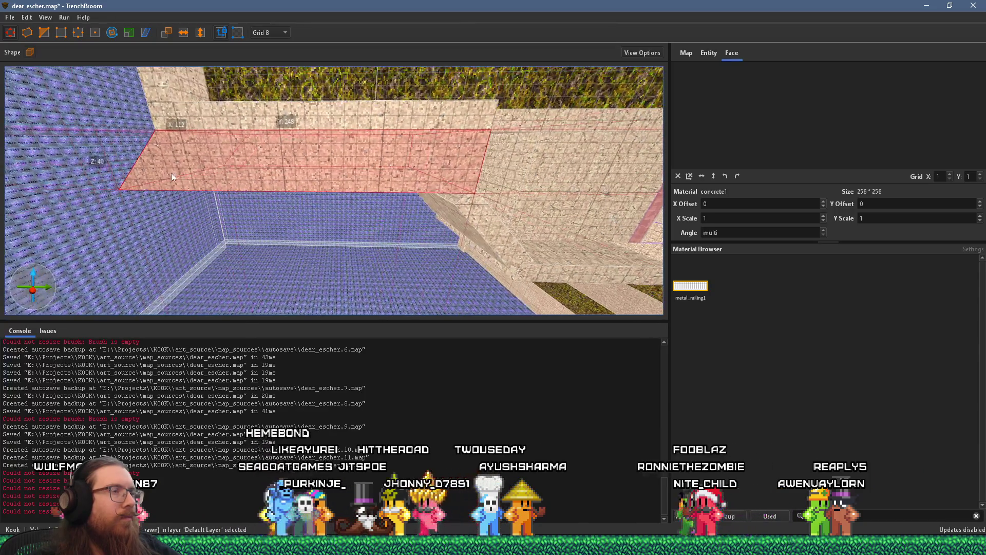
Step: Trim the ledge's long side to 232 units, then select the diagonal beam
mouse_move(554, 172)
mouse_down()
mouse_move(355, 168)
mouse_move(377, 190)
mouse_move(329, 187)
mouse_up()
key(Escape)
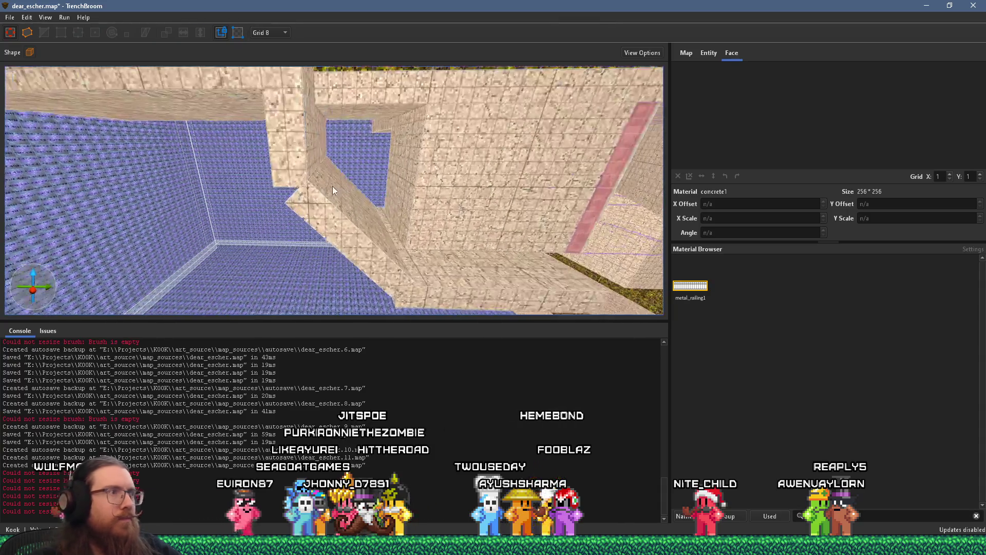
scroll(328, 187, up, 3)
scroll(339, 182, up, 2)
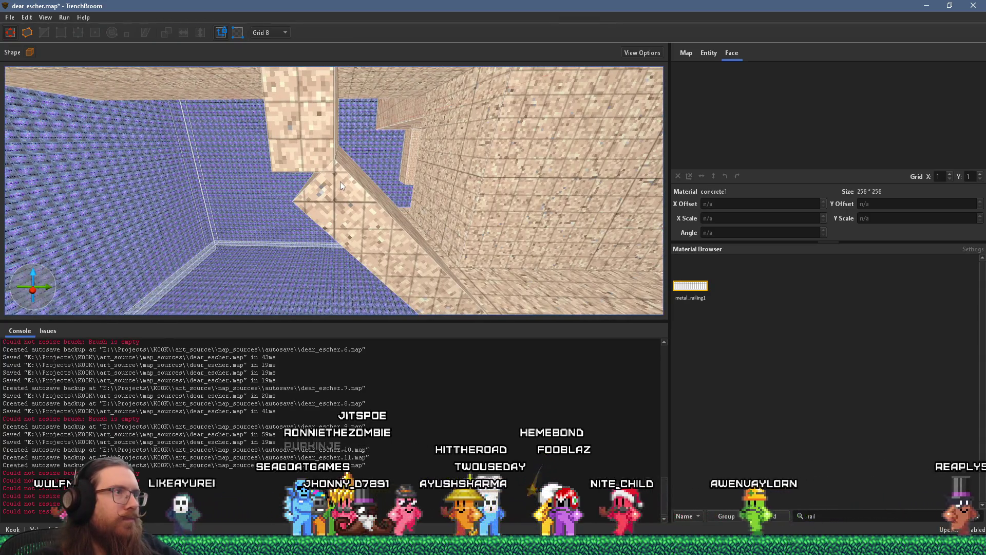
click(308, 161)
mouse_move(304, 199)
mouse_down()
mouse_move(329, 186)
mouse_move(318, 193)
mouse_up()
mouse_move(376, 219)
mouse_down()
mouse_move(333, 172)
mouse_move(364, 204)
mouse_move(326, 203)
mouse_move(305, 148)
mouse_up()
click(326, 203)
click(318, 156)
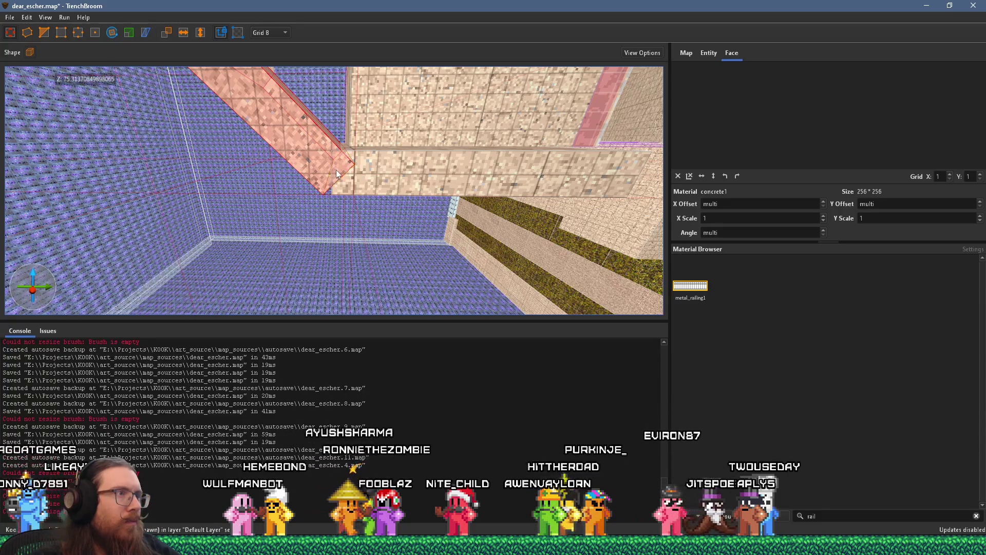
Step: Check the beam's end and set the grid size to 1
scroll(337, 185, up, 2)
scroll(336, 193, up, 2)
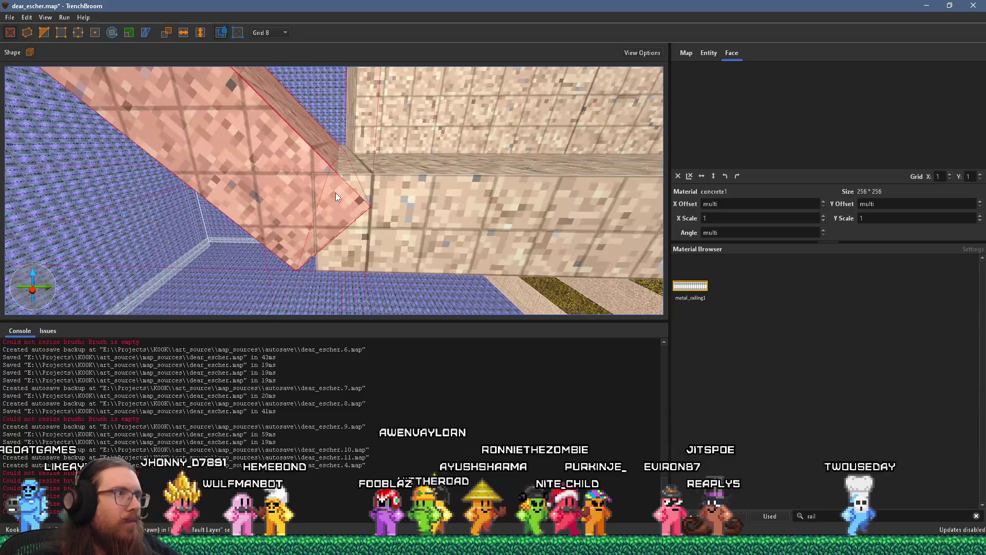
key(a)
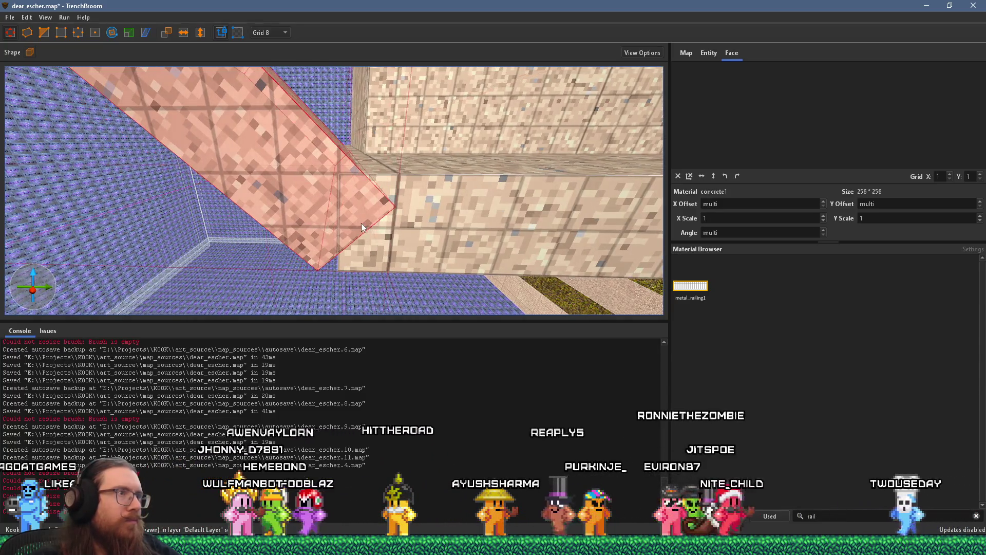
key(d)
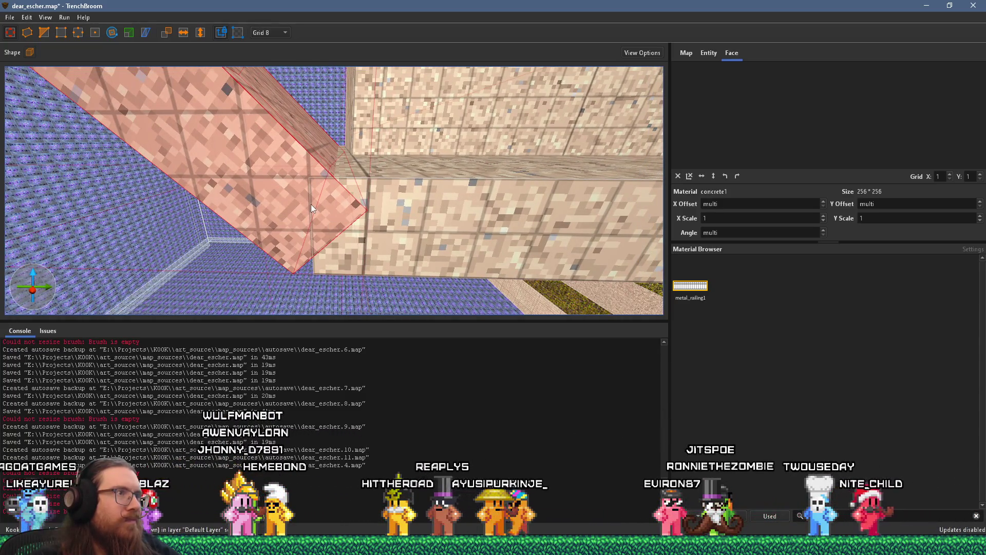
key(a)
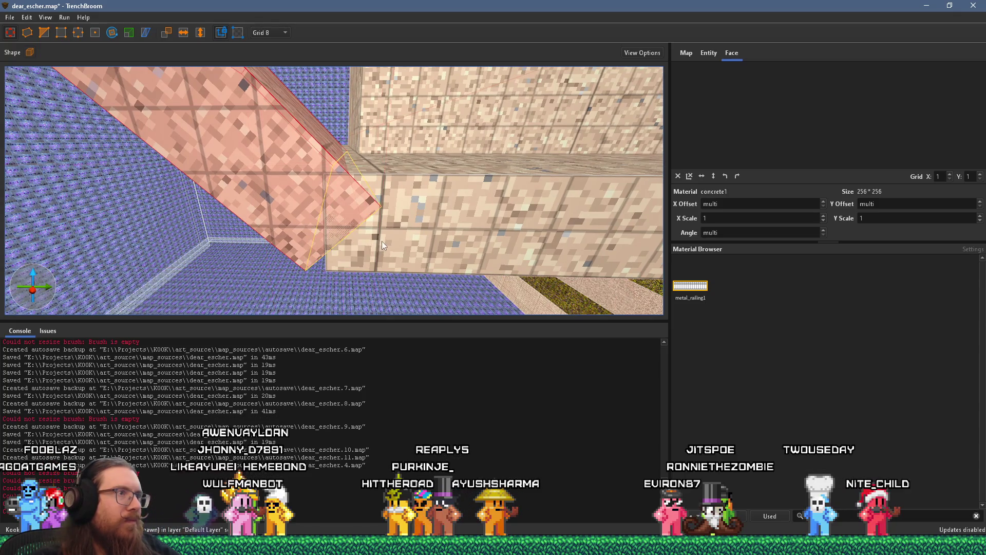
click(275, 33)
click(279, 46)
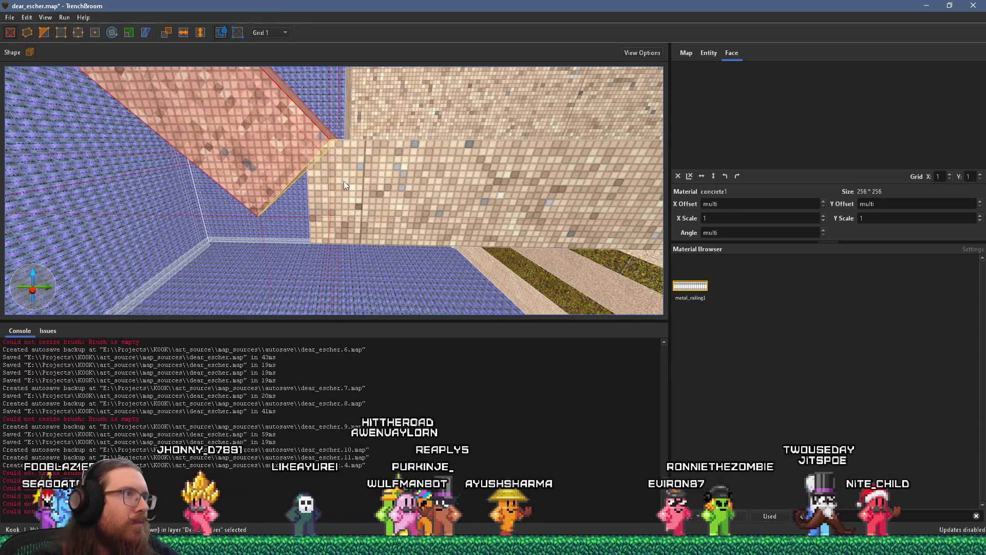
Step: Select the wall brush beside the beam
key(a)
click(364, 205)
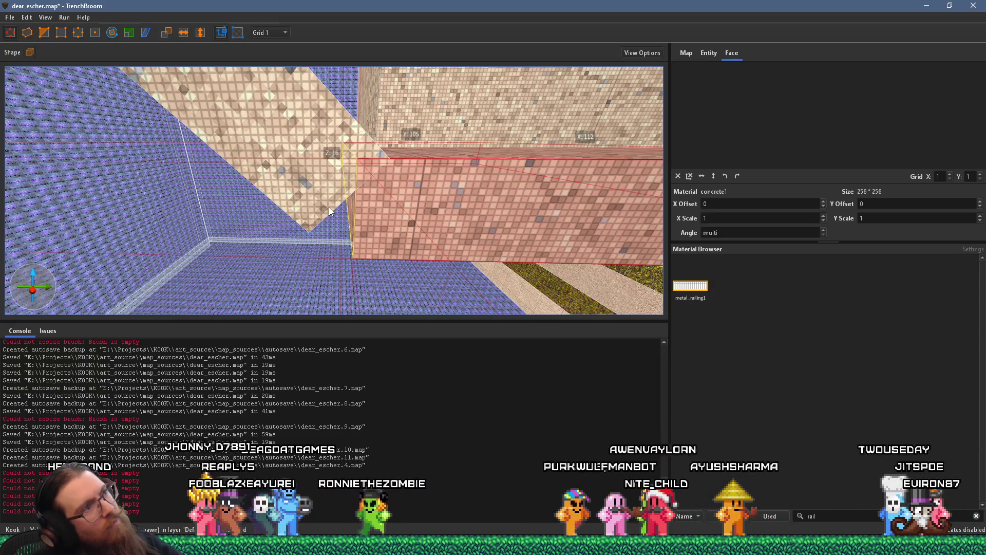
scroll(341, 202, up, 3)
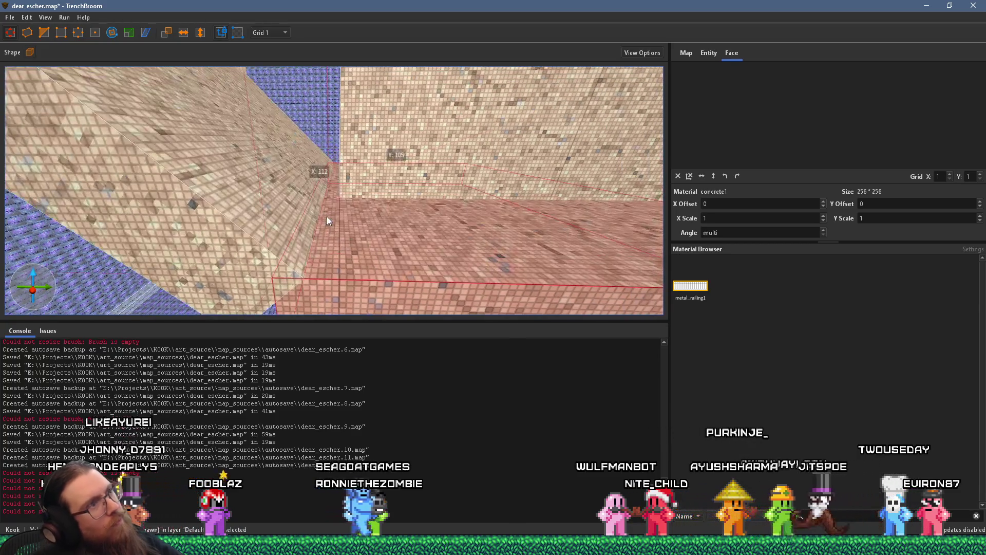
scroll(348, 230, up, 10)
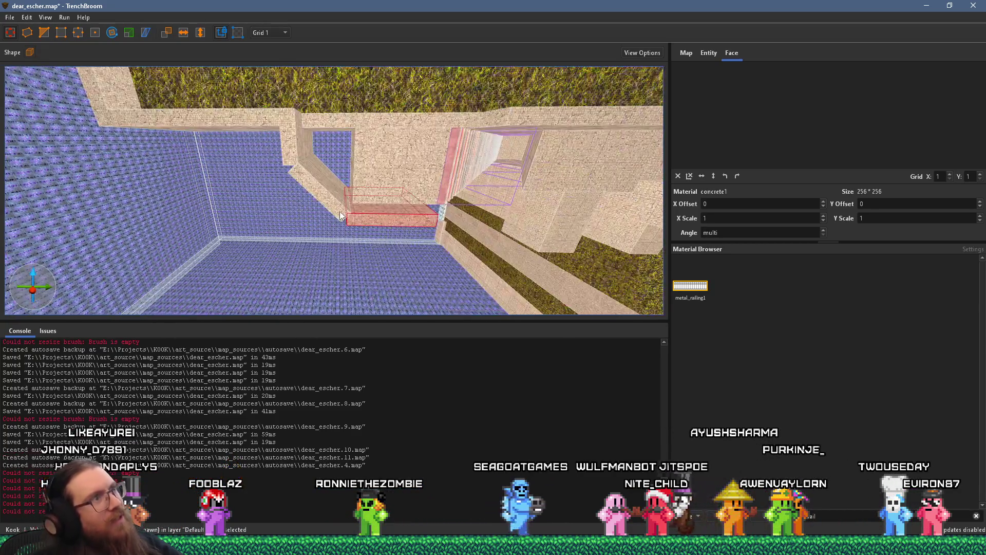
scroll(303, 186, down, 5)
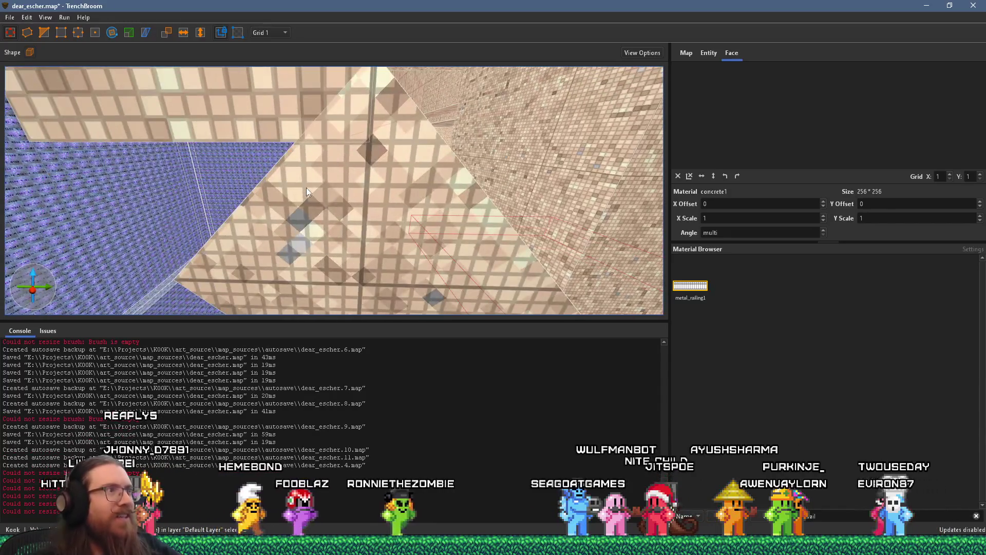
scroll(288, 166, down, 5)
scroll(294, 156, up, 8)
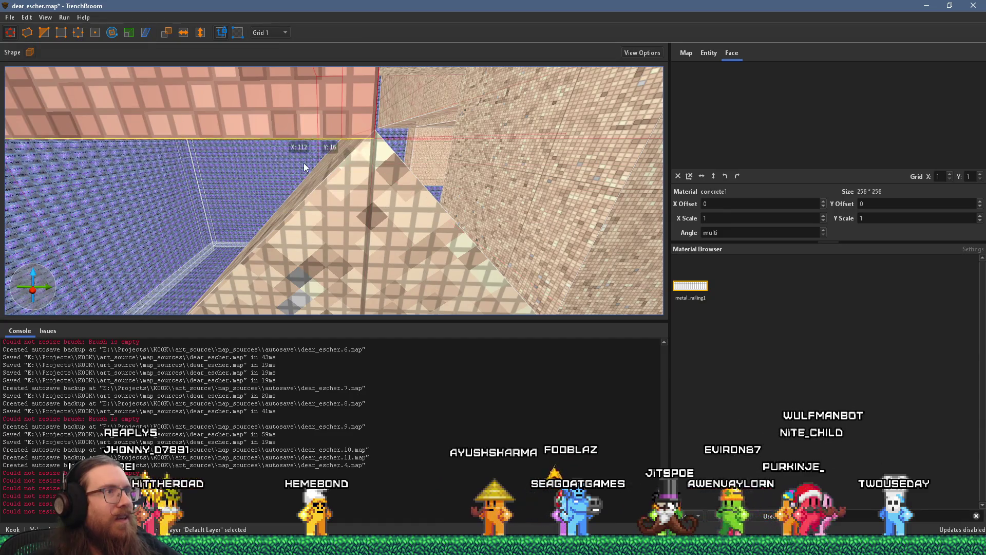
Step: Select the slanted concrete brush and inspect it from the side
click(327, 179)
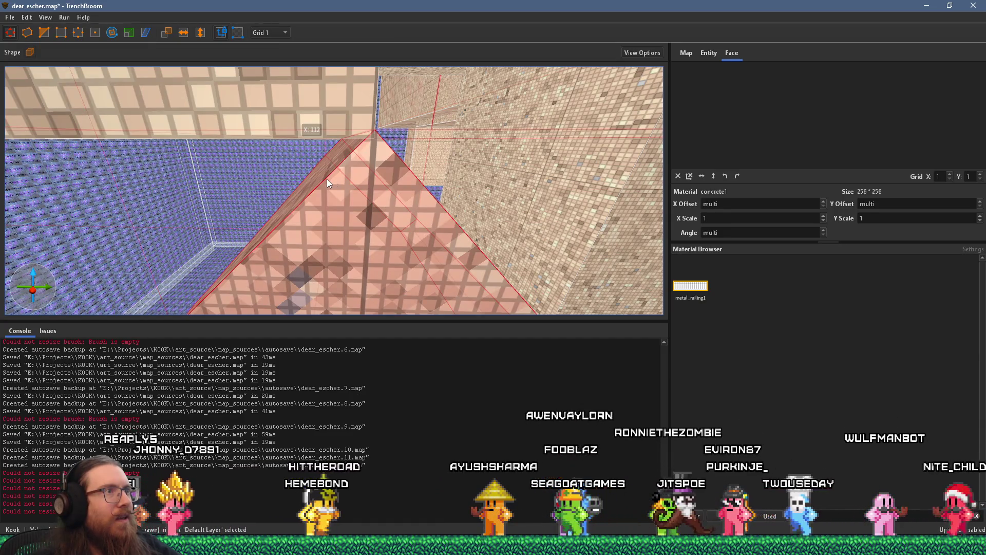
scroll(372, 170, up, 2)
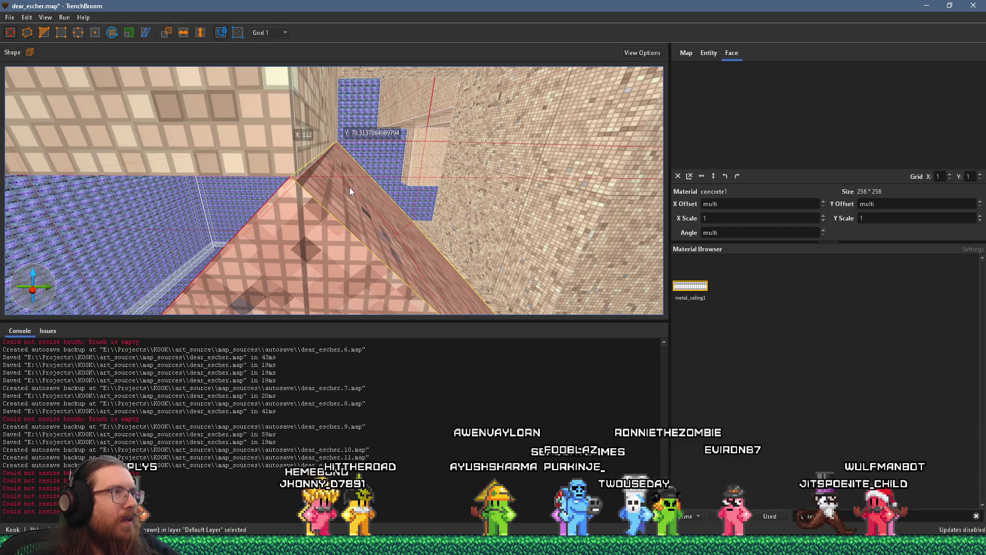
scroll(358, 191, up, 3)
scroll(358, 191, down, 5)
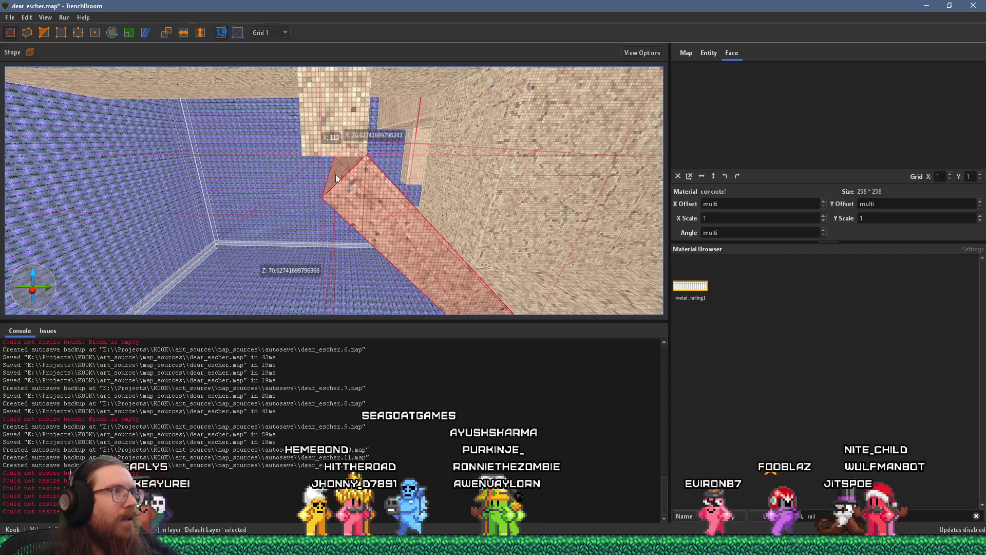
scroll(335, 174, up, 3)
scroll(347, 162, up, 2)
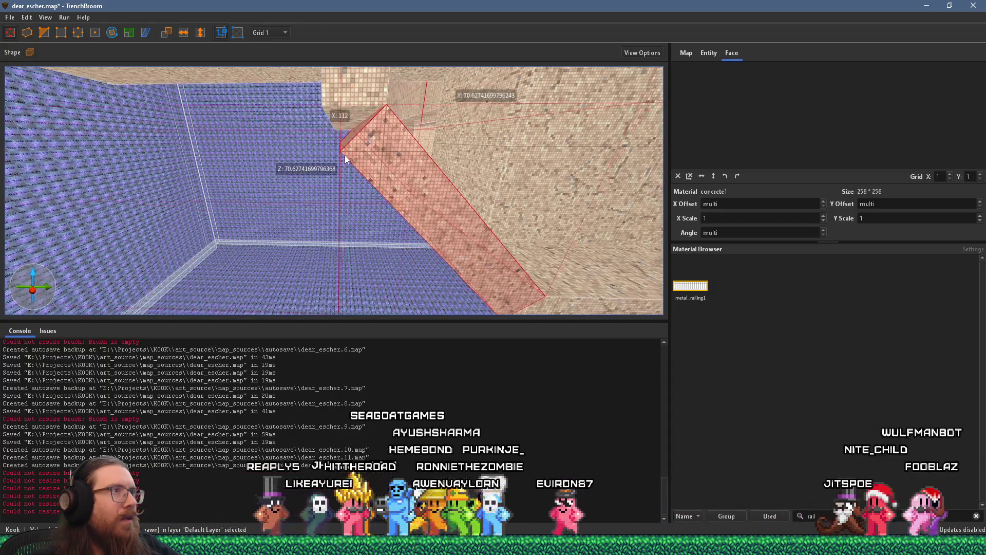
scroll(355, 149, down, 2)
key(d)
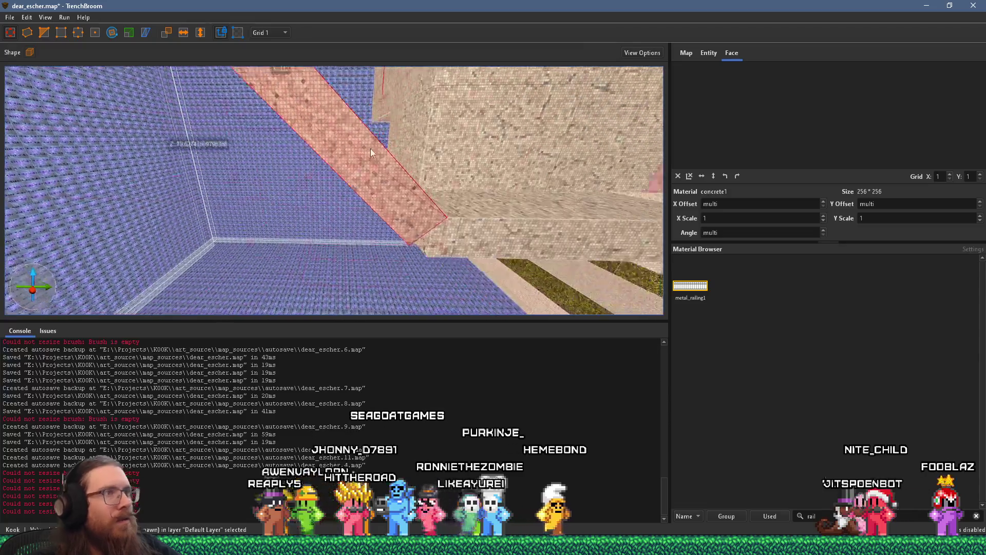
scroll(305, 175, up, 2)
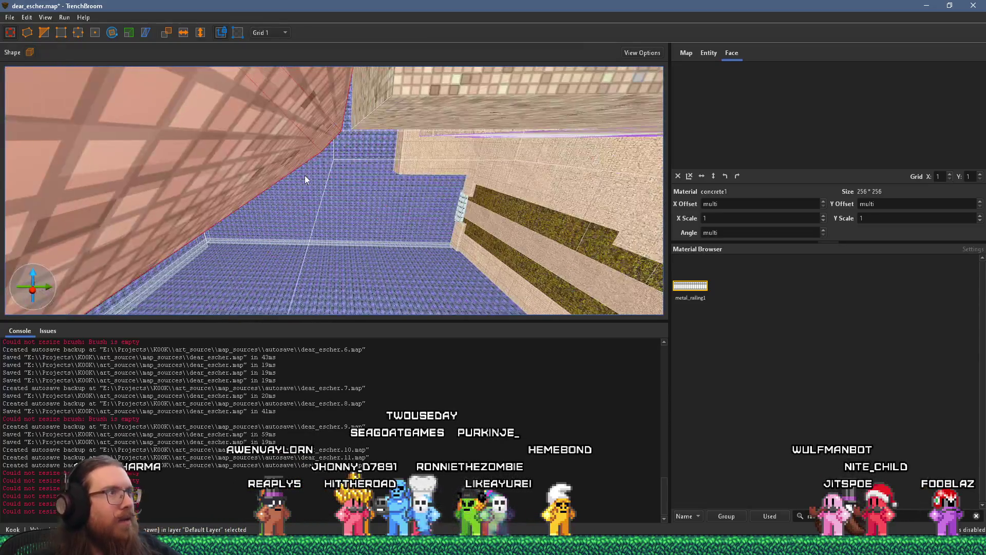
scroll(304, 175, up, 2)
Step: Select the adjoining wall brush, then reselect the slanted beam
click(321, 234)
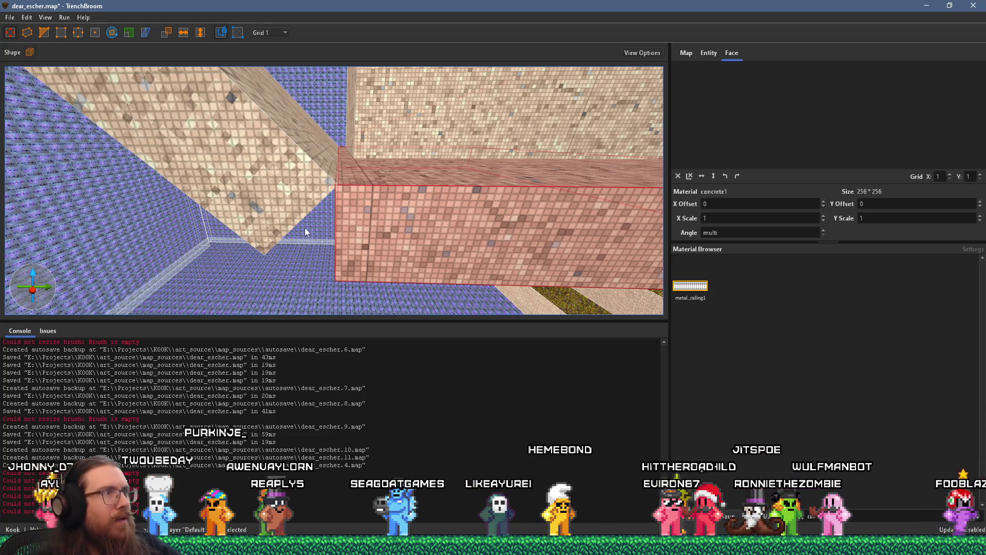
scroll(305, 230, down, 3)
click(324, 198)
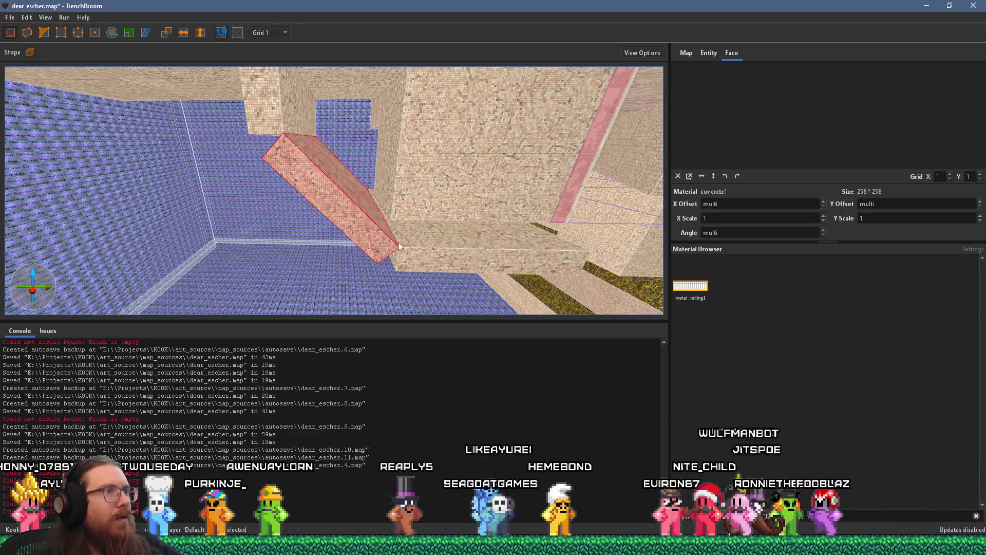
click(27, 17)
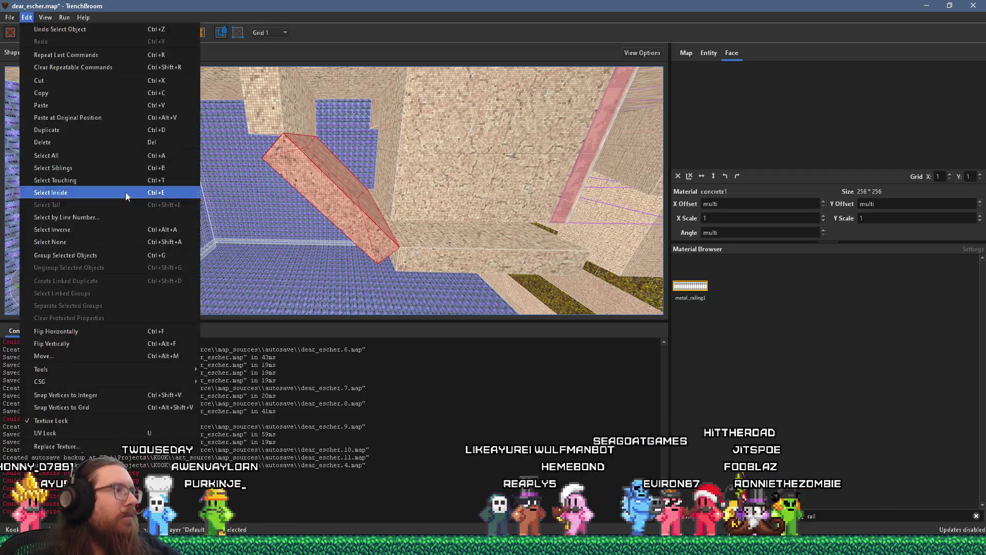
Step: Snap the slanted beam's vertices to integer coordinates with Snap Vertices to Integer
click(117, 401)
scroll(353, 277, up, 2)
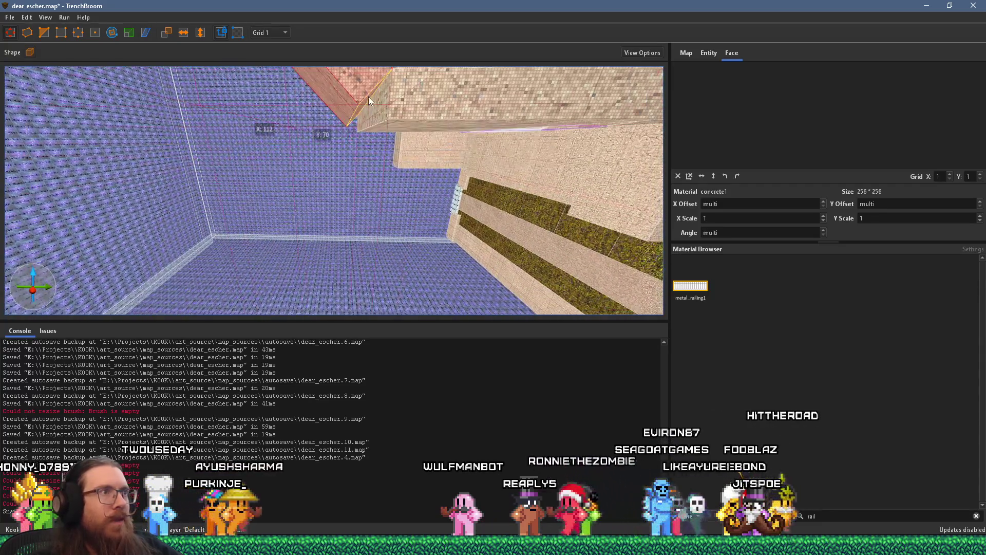
shift+click(369, 96)
click(376, 105)
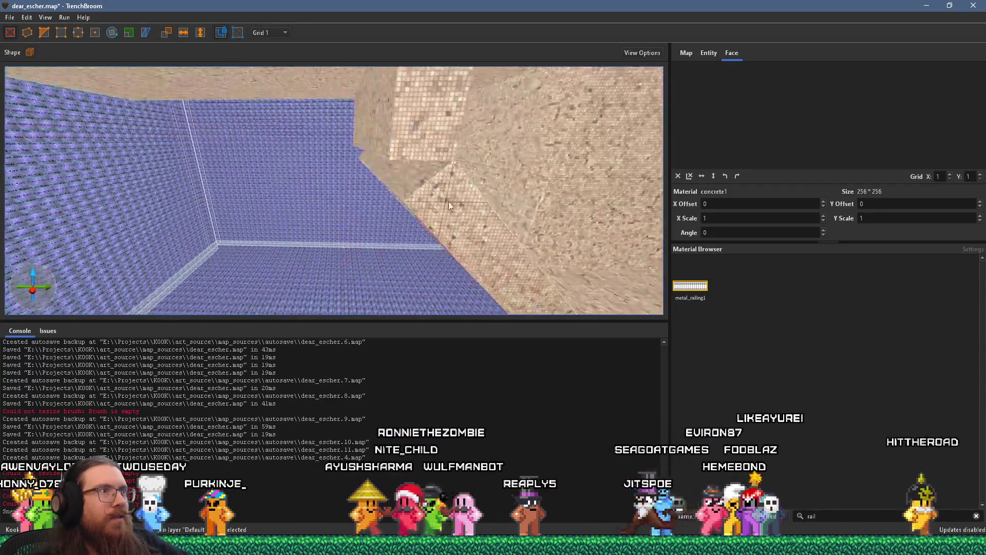
shift+click(447, 210)
click(402, 75)
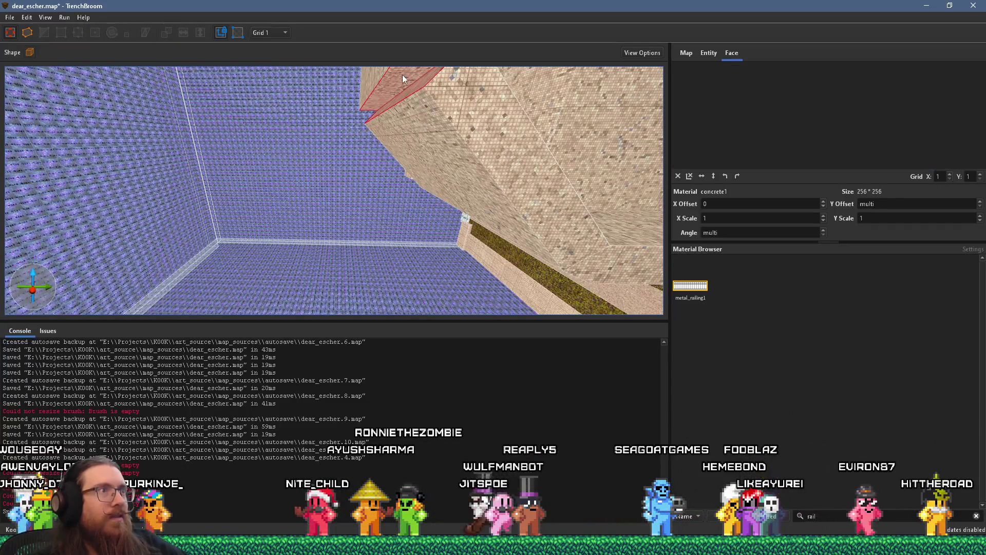
key(Escape)
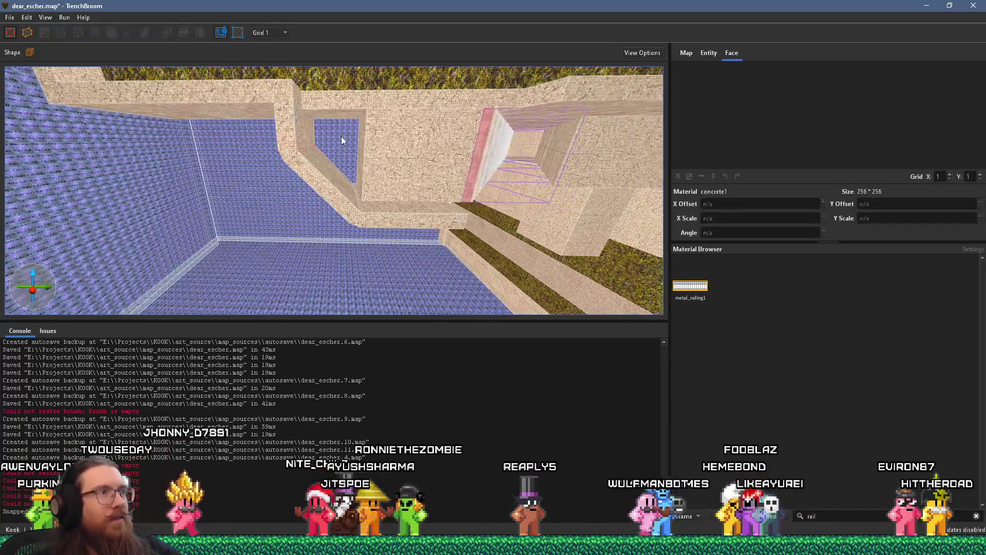
Step: Stretch the wall brush left to close the opening beside the beam
mouse_move(386, 178)
mouse_down()
mouse_move(478, 122)
mouse_move(427, 164)
mouse_move(386, 149)
mouse_up()
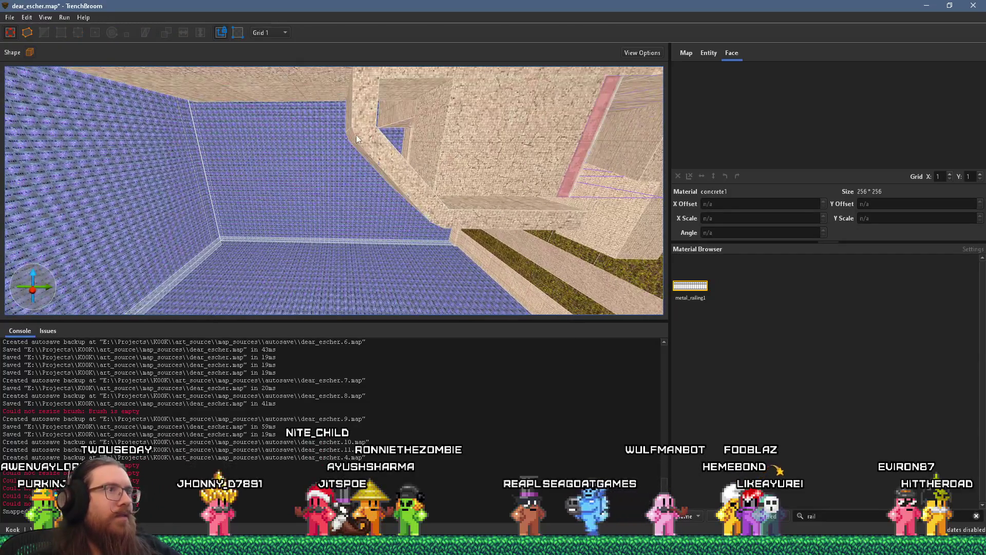
click(359, 134)
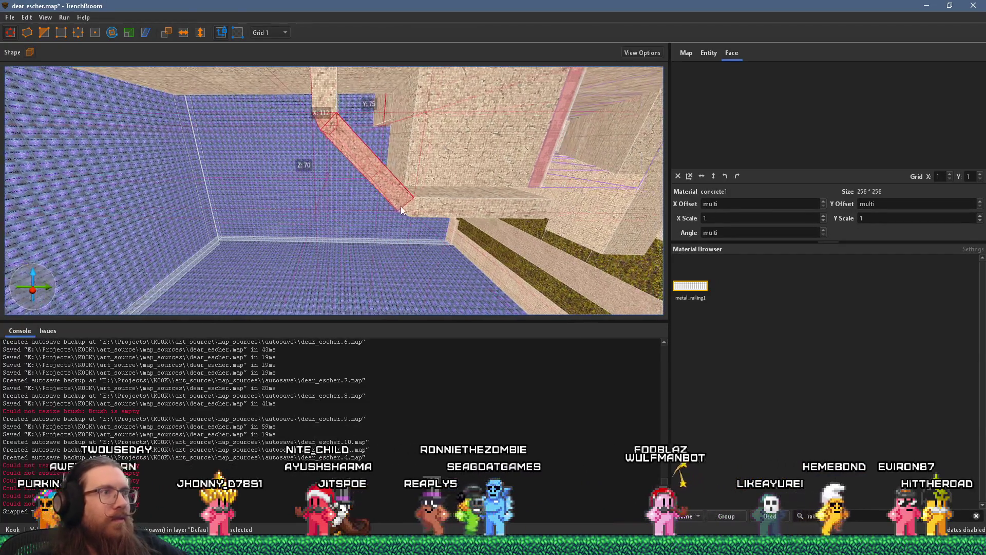
key(Escape)
mouse_move(404, 213)
mouse_down()
mouse_move(383, 209)
mouse_move(328, 234)
mouse_move(303, 255)
mouse_move(316, 258)
mouse_move(380, 192)
mouse_move(269, 194)
mouse_move(284, 196)
mouse_up()
click(367, 192)
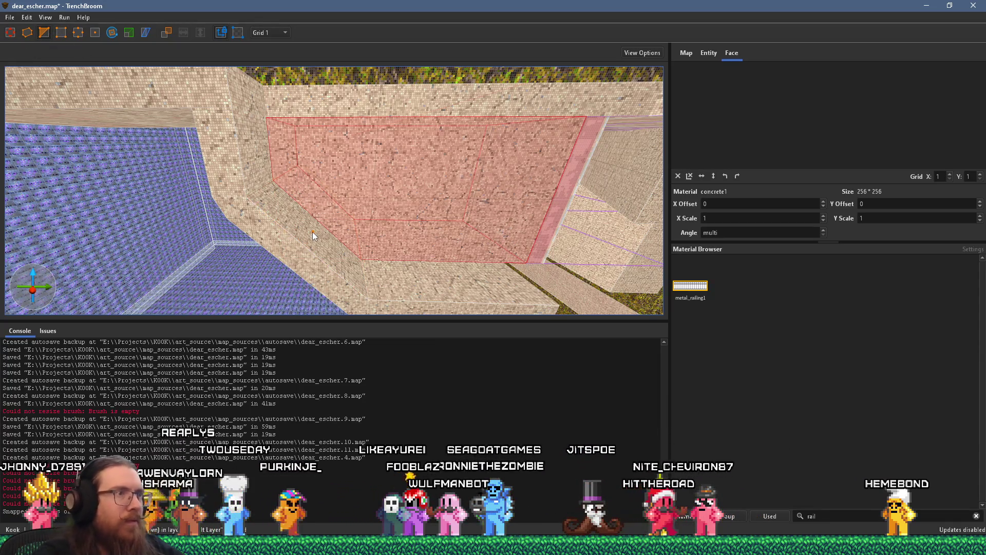
key(Escape)
Step: Draw a new box brush on the floor
scroll(340, 209, down, 3)
scroll(264, 124, down, 10)
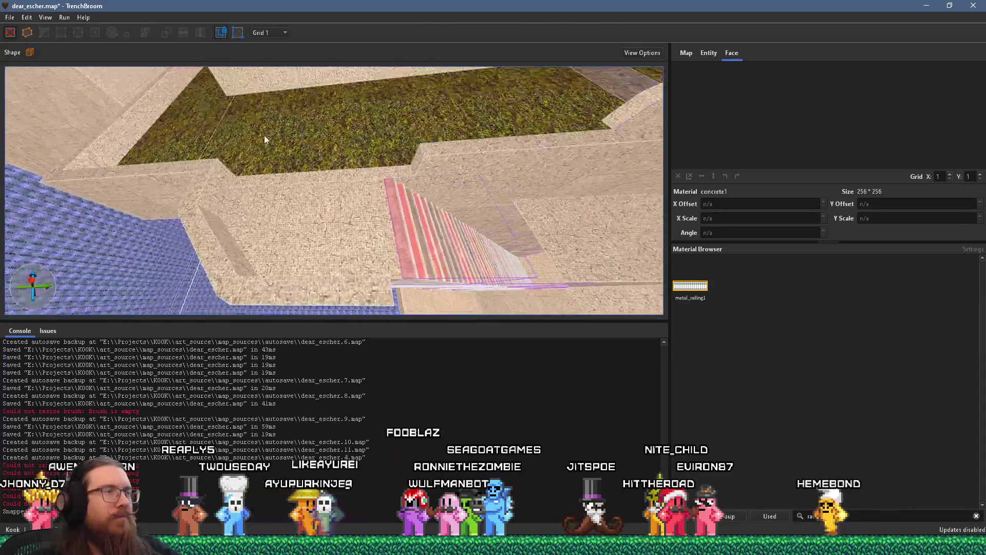
scroll(276, 241, down, 8)
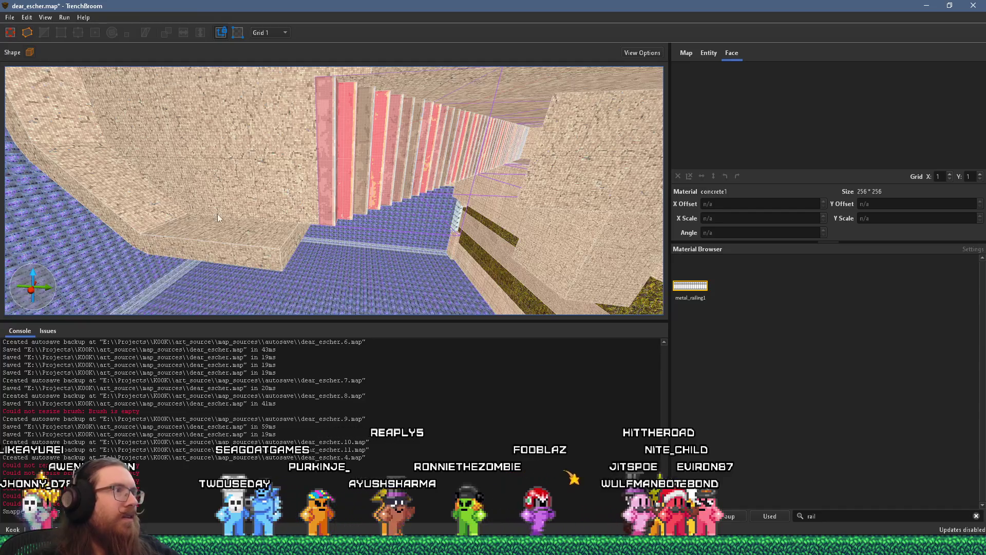
drag(291, 246, 147, 246)
Step: Set the grid size to 16 and select a face of the new box brush
click(262, 34)
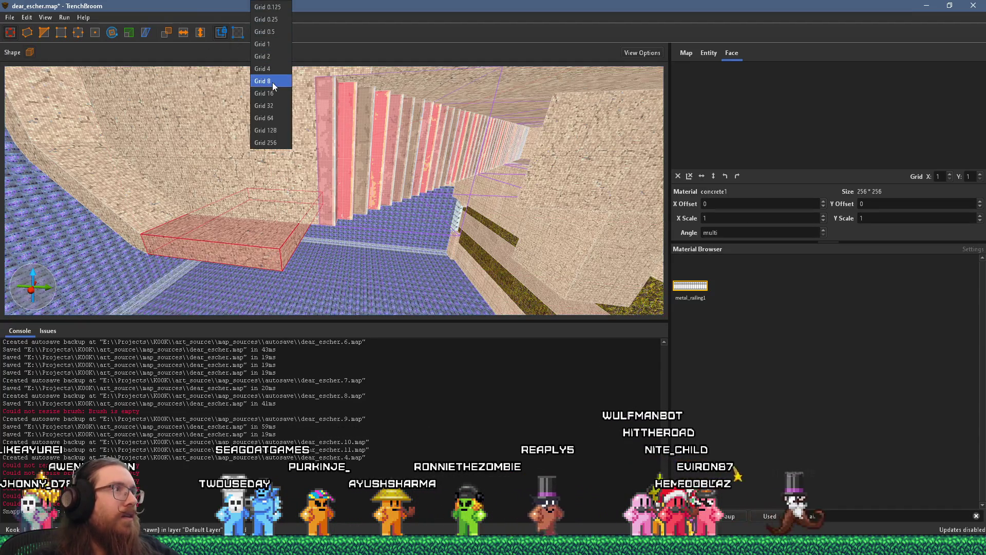
click(276, 92)
scroll(287, 222, down, 3)
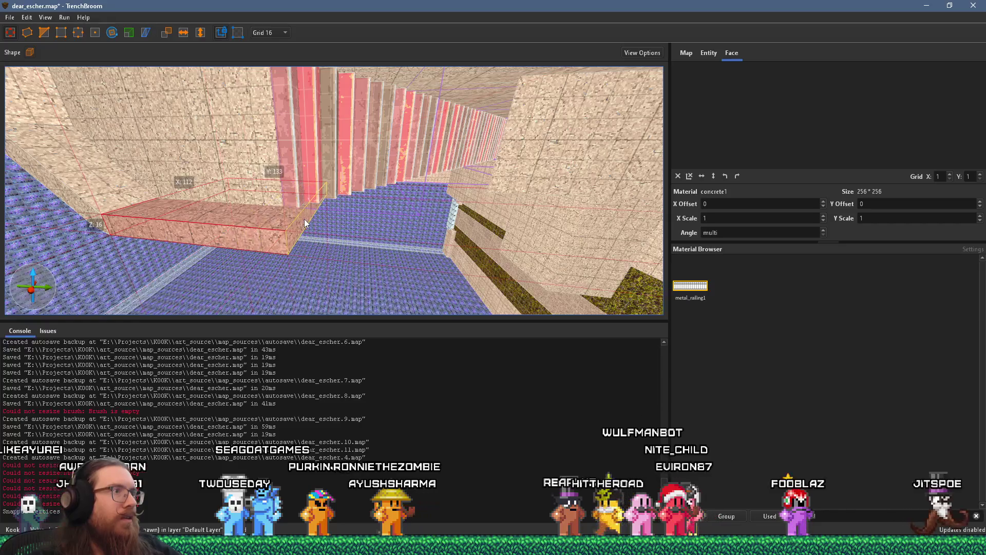
mouse_move(305, 219)
mouse_down()
mouse_move(332, 267)
mouse_move(238, 211)
mouse_up()
shift+click(335, 281)
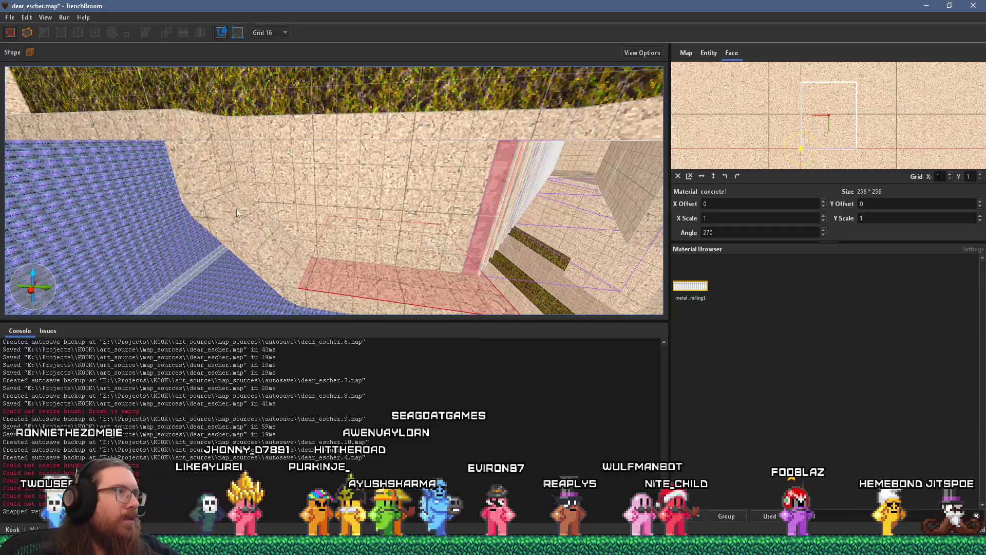
Step: Select the upper wall's faces and extend the top wall further left
mouse_move(218, 171)
mouse_down()
mouse_move(223, 198)
mouse_move(195, 186)
mouse_up()
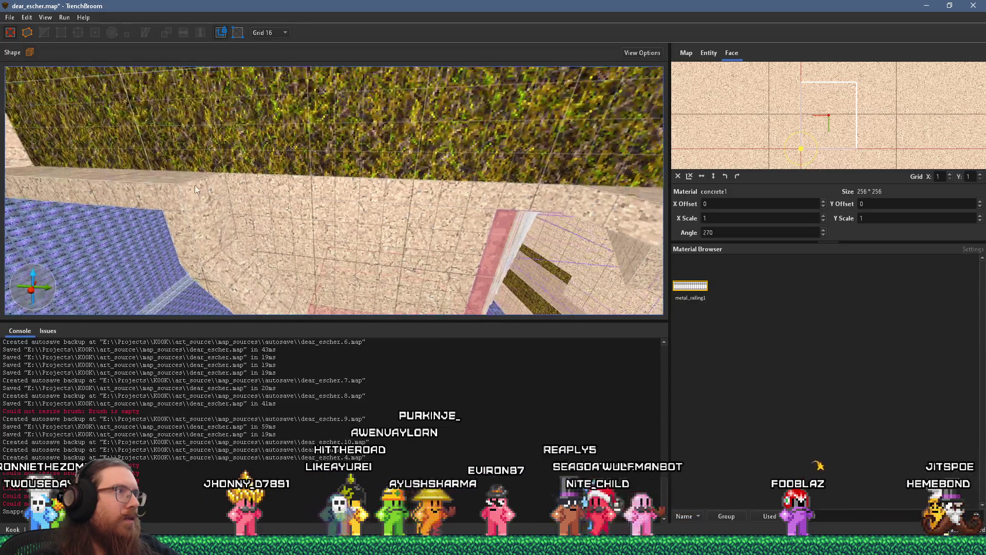
shift+click(195, 184)
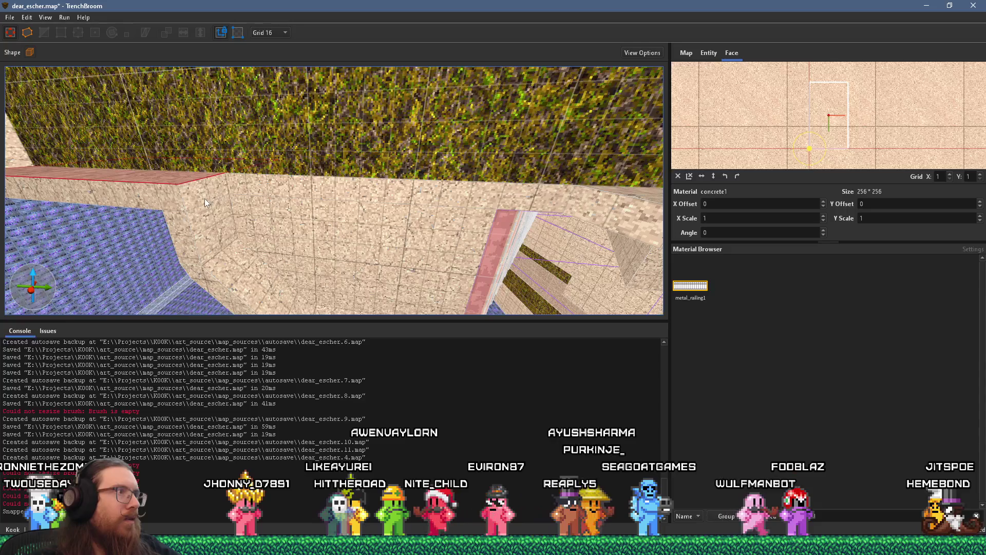
shift+click(204, 196)
mouse_move(229, 263)
mouse_down()
mouse_move(206, 200)
mouse_move(243, 224)
mouse_move(389, 260)
mouse_move(294, 164)
mouse_move(359, 180)
mouse_up()
shift+click(402, 142)
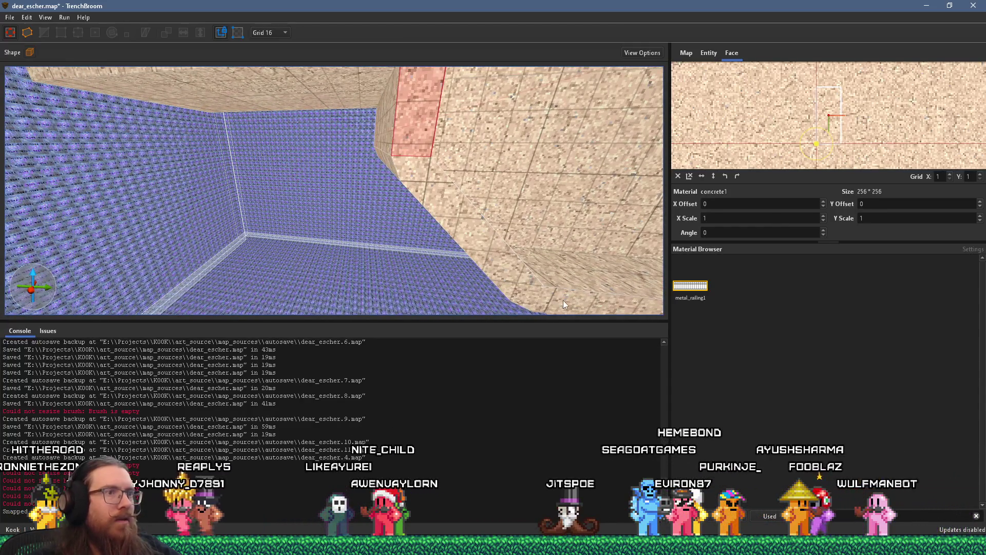
shift+click(564, 300)
mouse_move(538, 295)
mouse_down()
mouse_move(359, 250)
mouse_move(288, 255)
mouse_move(208, 236)
mouse_move(358, 106)
mouse_move(407, 114)
mouse_move(362, 146)
mouse_up()
click(409, 119)
click(361, 146)
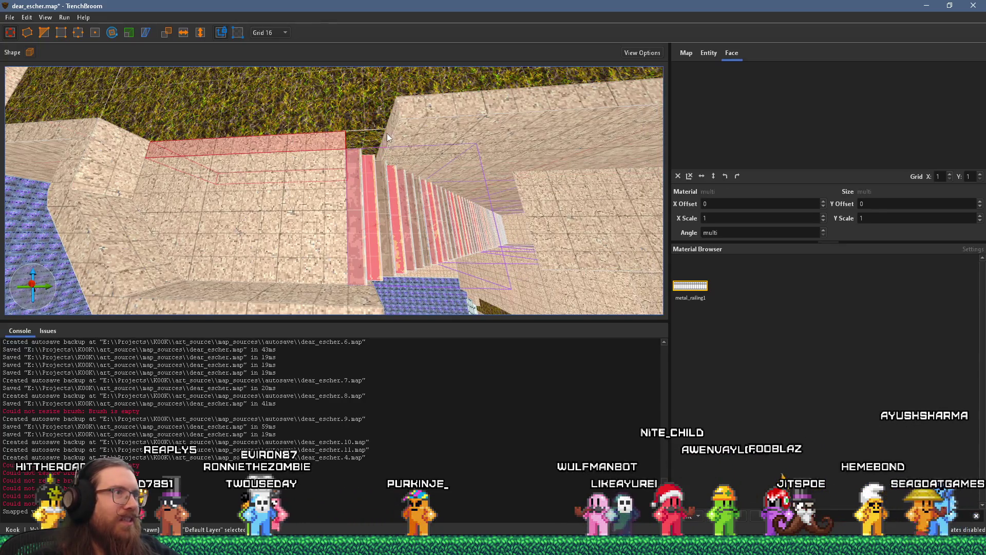
shift+click(389, 133)
Step: Select the brush under the stairs and bring it into close view
mouse_move(379, 184)
mouse_down()
mouse_move(278, 176)
mouse_move(263, 83)
mouse_move(295, 49)
mouse_move(329, 117)
mouse_move(230, 74)
mouse_move(311, 157)
mouse_move(303, 180)
mouse_move(340, 231)
mouse_move(332, 235)
mouse_move(343, 192)
mouse_move(410, 135)
mouse_move(400, 138)
mouse_move(429, 229)
mouse_move(339, 173)
mouse_move(368, 246)
mouse_move(404, 196)
mouse_move(538, 189)
mouse_move(389, 198)
mouse_move(368, 262)
mouse_move(473, 287)
mouse_move(462, 190)
mouse_move(460, 281)
mouse_move(437, 214)
mouse_move(435, 137)
mouse_move(442, 221)
mouse_move(423, 130)
mouse_move(431, 193)
mouse_move(286, 206)
mouse_up()
click(461, 241)
mouse_move(359, 200)
mouse_down()
mouse_move(362, 179)
mouse_move(308, 277)
mouse_move(332, 244)
mouse_move(314, 304)
mouse_move(363, 163)
mouse_move(357, 201)
mouse_move(404, 236)
mouse_move(339, 239)
mouse_move(344, 257)
mouse_move(470, 162)
mouse_move(359, 115)
mouse_move(270, 199)
mouse_move(268, 159)
mouse_up()
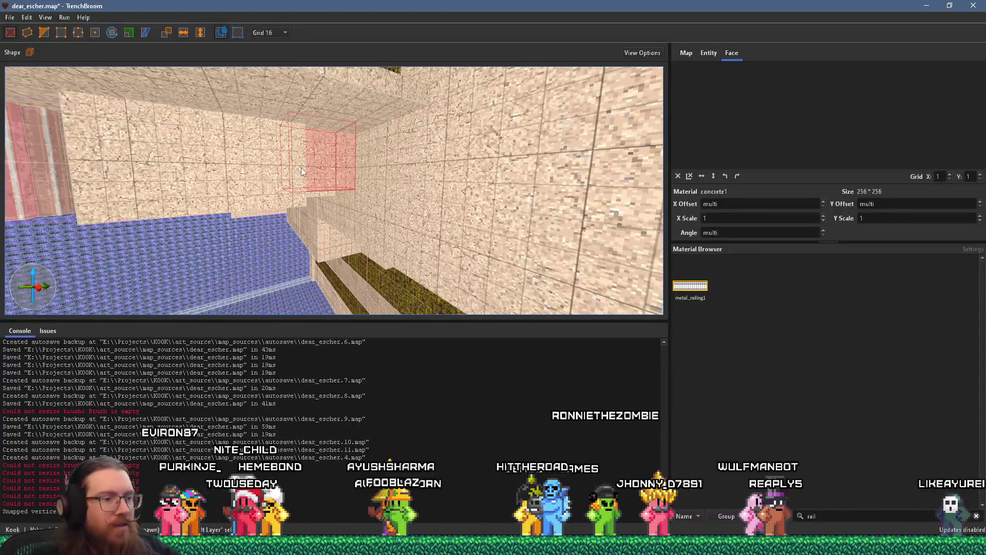
key(Delete)
mouse_move(338, 196)
mouse_down()
mouse_move(381, 212)
mouse_move(326, 199)
mouse_move(309, 163)
mouse_move(368, 78)
mouse_move(380, 86)
mouse_move(343, 151)
mouse_move(313, 254)
mouse_up()
key(ctrl+z)
mouse_move(286, 204)
mouse_down()
mouse_move(282, 233)
mouse_move(308, 144)
mouse_move(320, 209)
mouse_move(362, 166)
mouse_move(363, 188)
mouse_move(363, 161)
mouse_move(335, 126)
mouse_up()
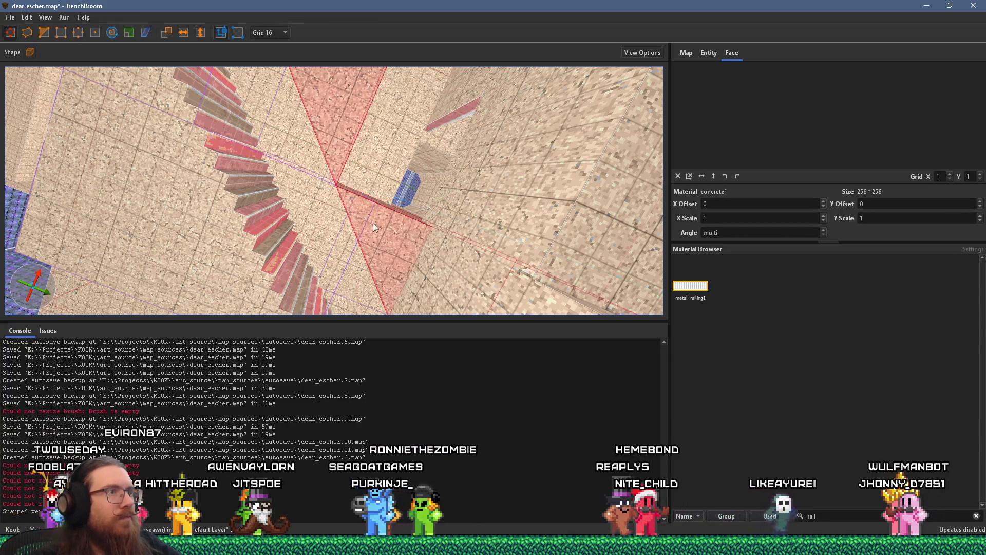
scroll(378, 216, up, 5)
scroll(315, 284, down, 5)
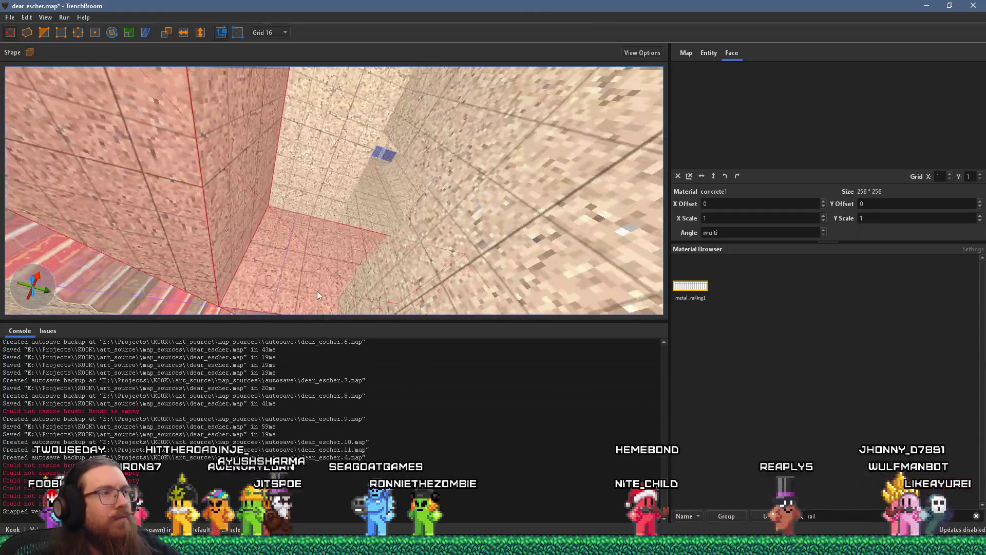
mouse_move(295, 245)
mouse_down()
mouse_move(269, 177)
mouse_move(295, 207)
mouse_move(322, 208)
mouse_move(308, 271)
mouse_move(286, 215)
mouse_move(368, 223)
mouse_move(334, 260)
mouse_up()
scroll(334, 260, up, 3)
scroll(334, 259, down, 3)
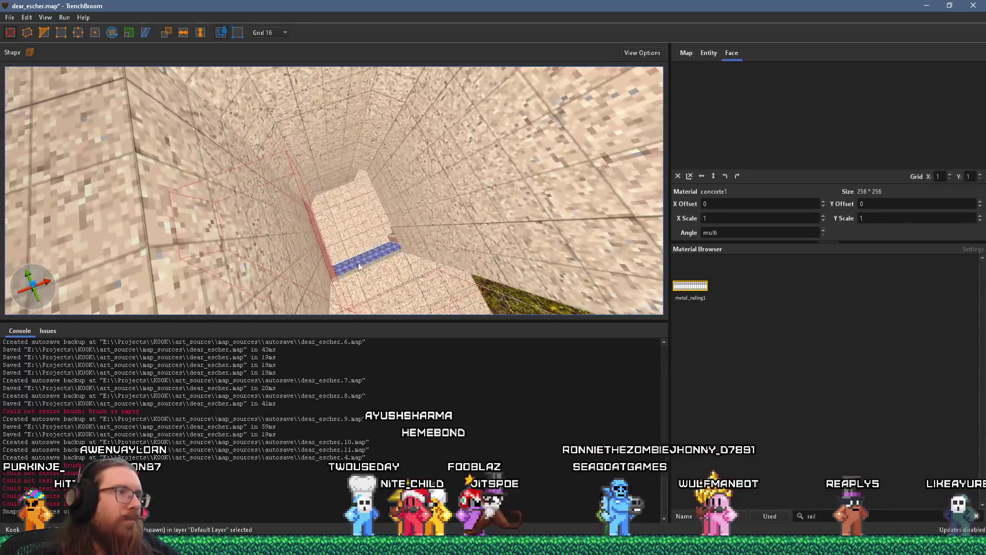
scroll(358, 264, up, 3)
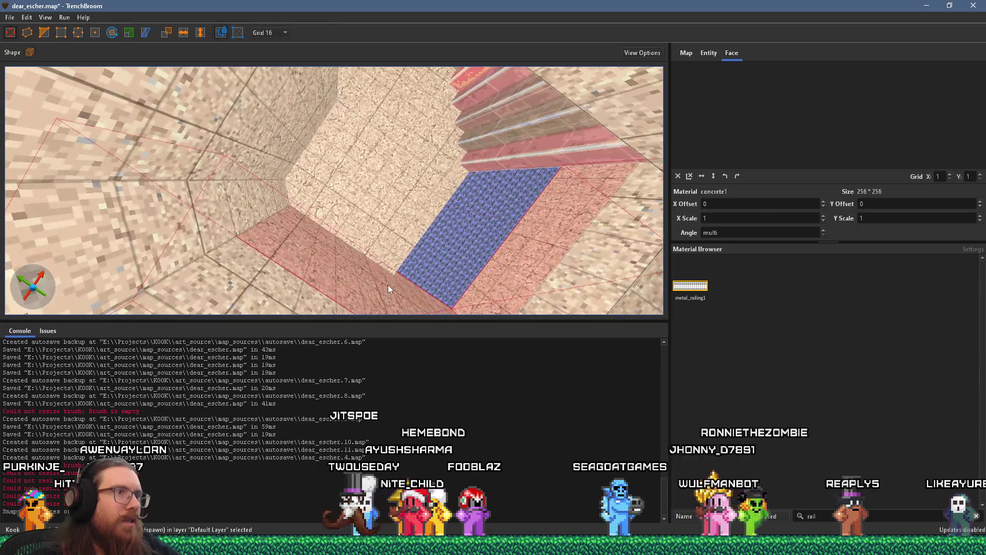